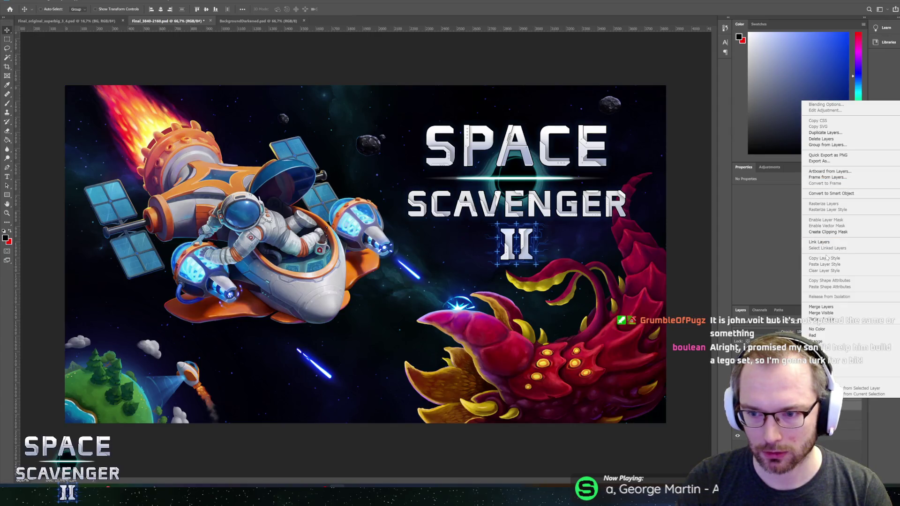
Group the Space Scavenger II layers into Group 1, comparing the art with the glow shown and hidden.
{"action": "key", "text": "Escape"}
{"action": "key", "text": "ctrl+g"}
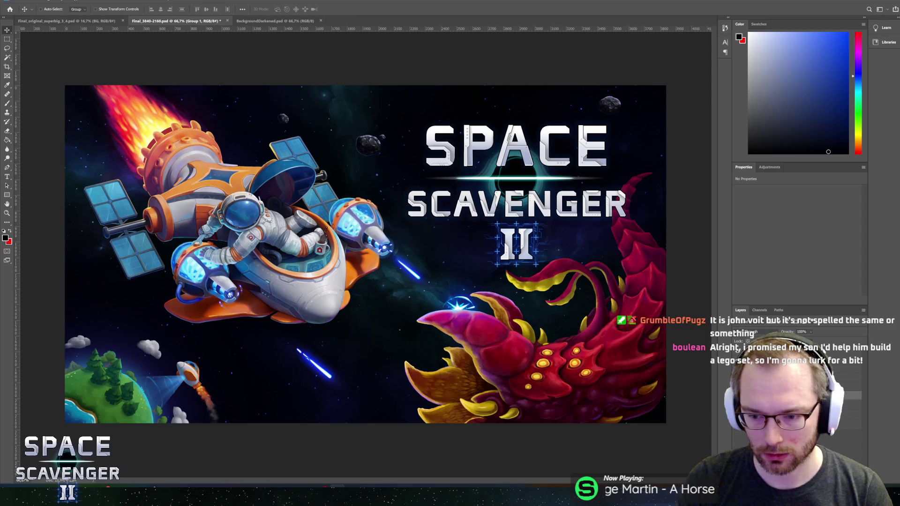
{"action": "key", "text": "ctrl+comma"}
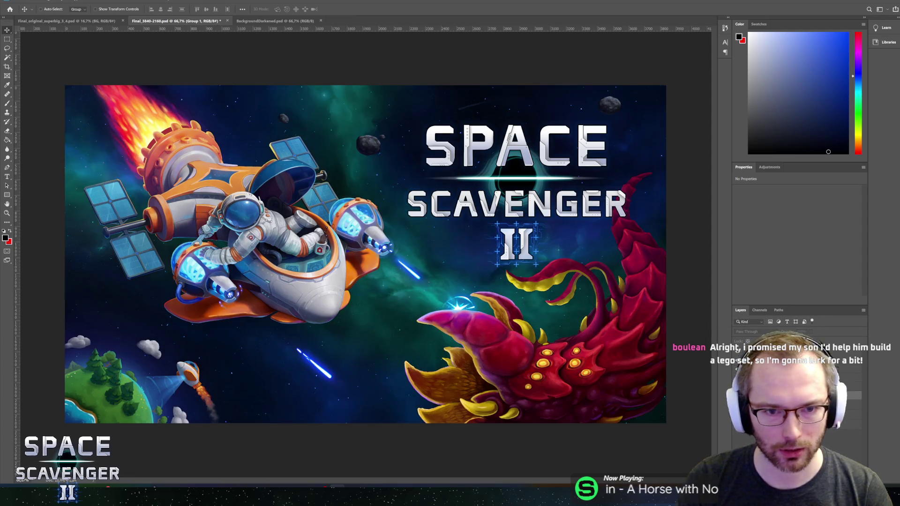
{"action": "key", "text": "ctrl+comma"}
{"action": "key", "text": "ctrl+comma"}
{"action": "key", "text": "ctrl+comma"}
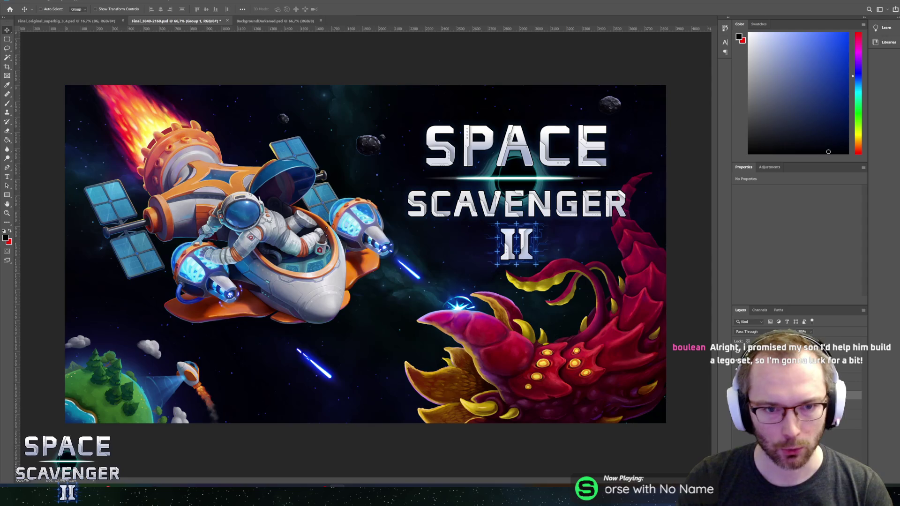
{"action": "key", "text": "ctrl+comma"}
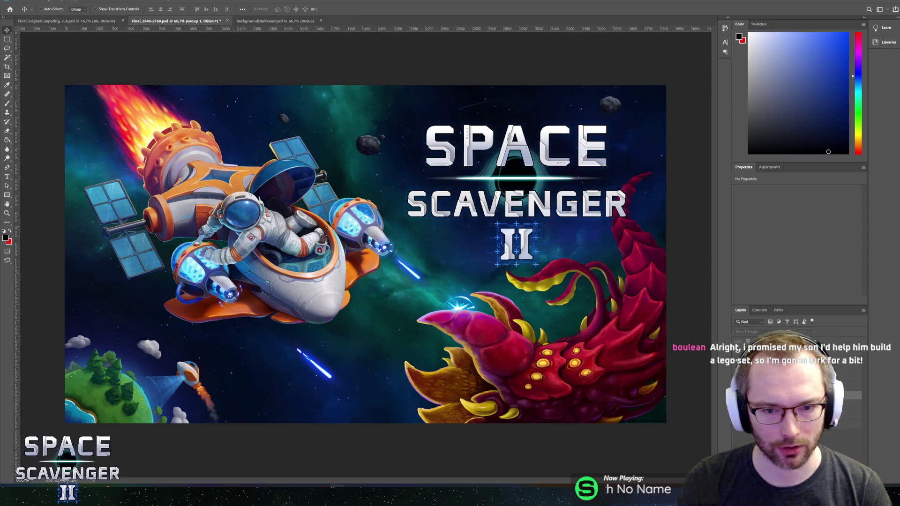
{"action": "key", "text": "ctrl+comma"}
{"action": "key", "text": "ctrl+comma"}
{"action": "key", "text": "ctrl+comma"}
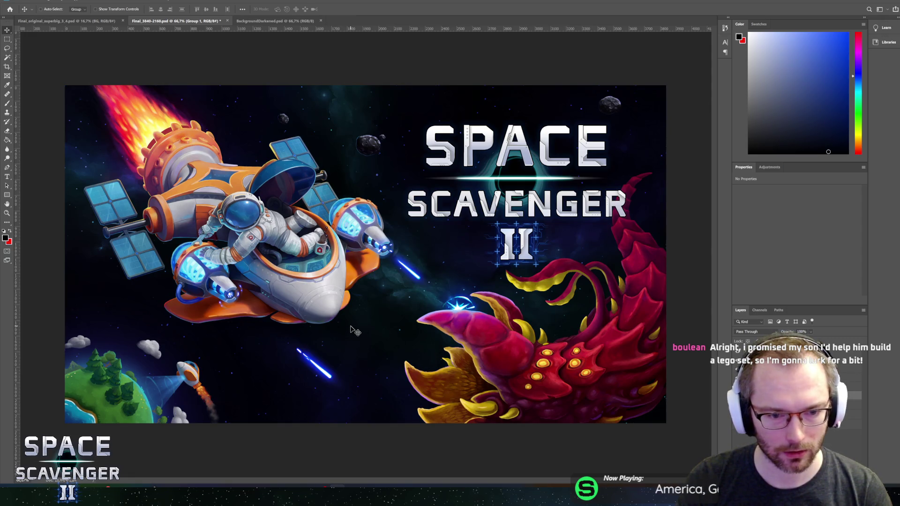
{"action": "key", "text": "ctrl+comma"}
{"action": "key", "text": "ctrl+comma"}
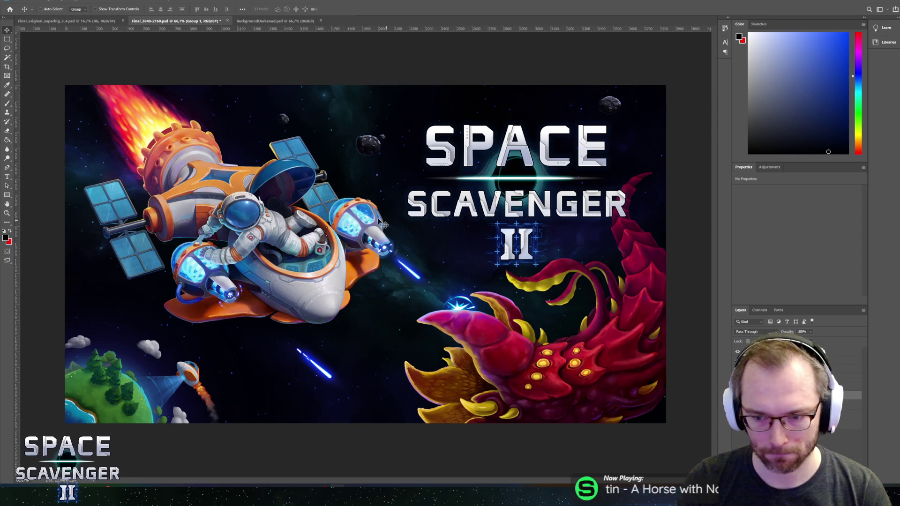
{"action": "left_click", "coordinate": [20, 1]}
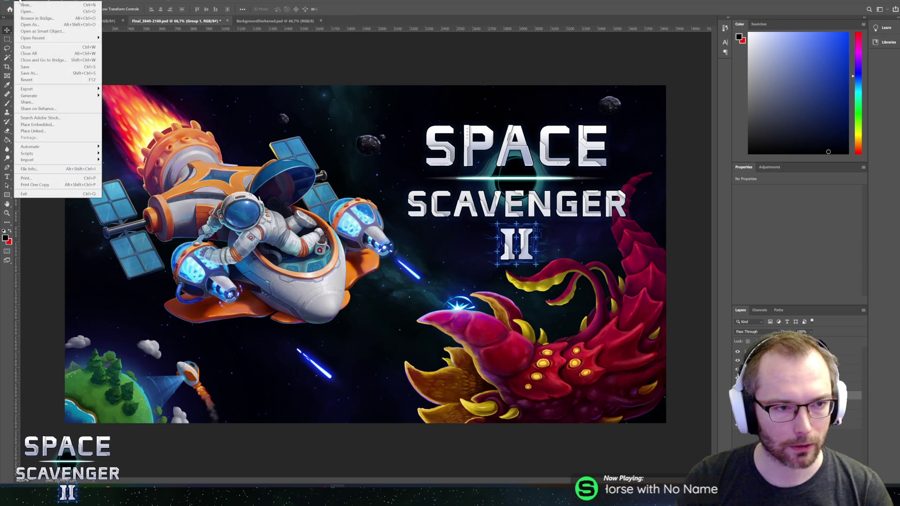
Save the key art as PNG, overwriting KeyArtUHD.png and accepting the PNG options.
{"action": "left_click", "coordinate": [46, 74]}
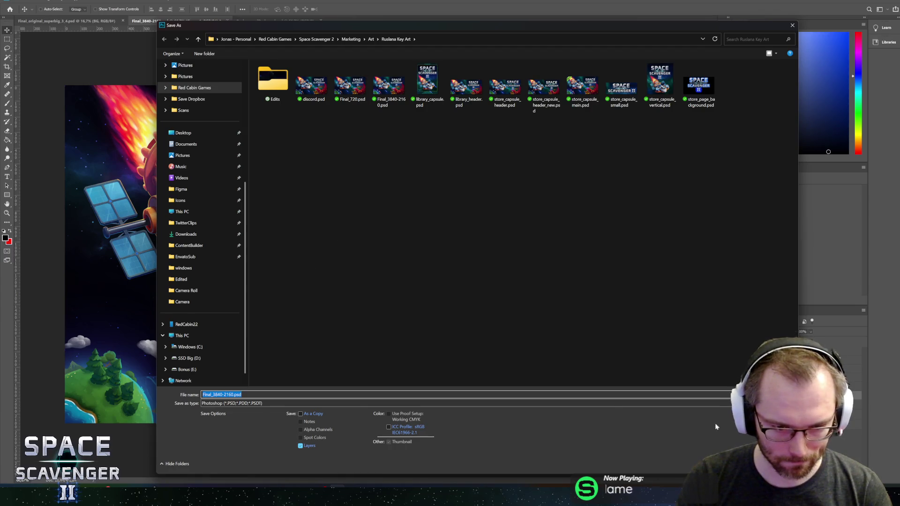
{"action": "key", "text": "Return"}
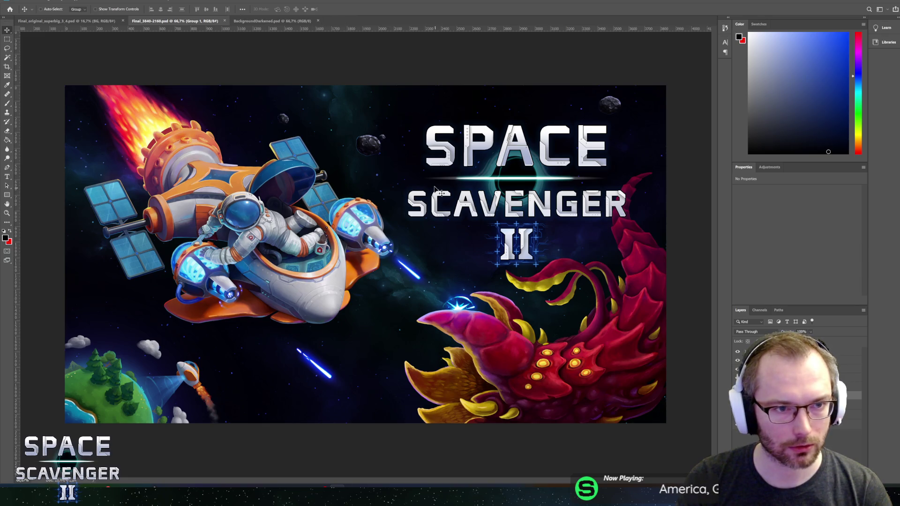
{"action": "left_click", "coordinate": [25, 2]}
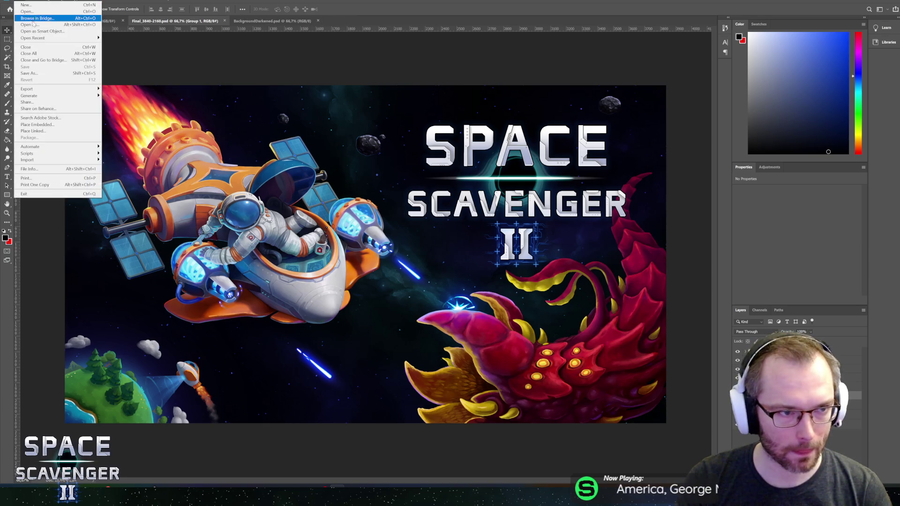
{"action": "left_click", "coordinate": [28, 73]}
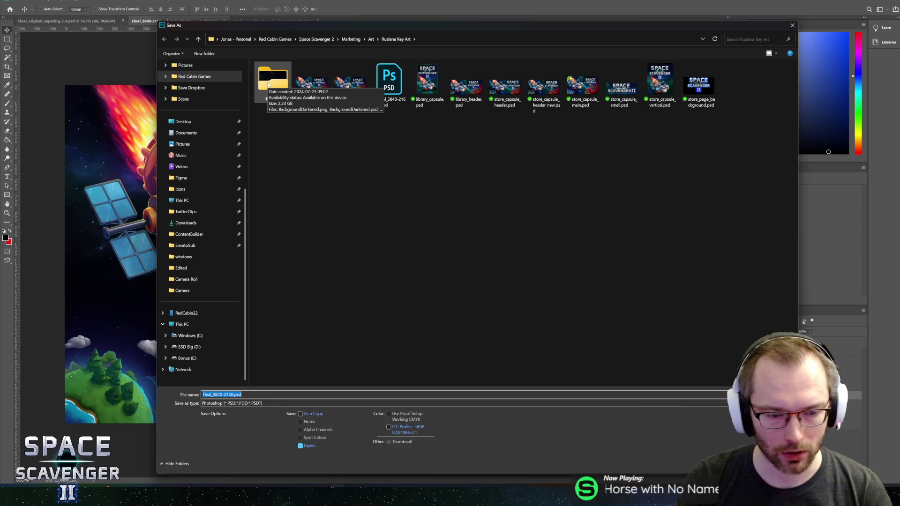
{"action": "left_click", "coordinate": [259, 404]}
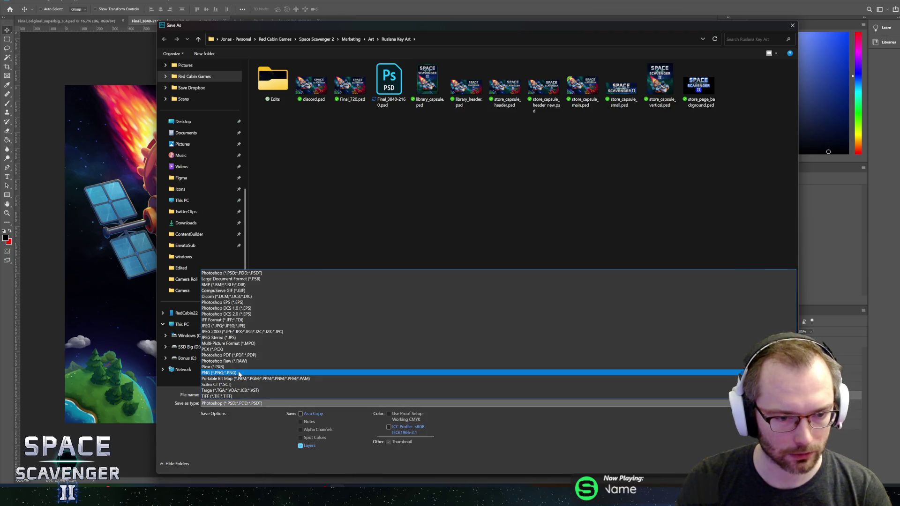
{"action": "left_click", "coordinate": [239, 373]}
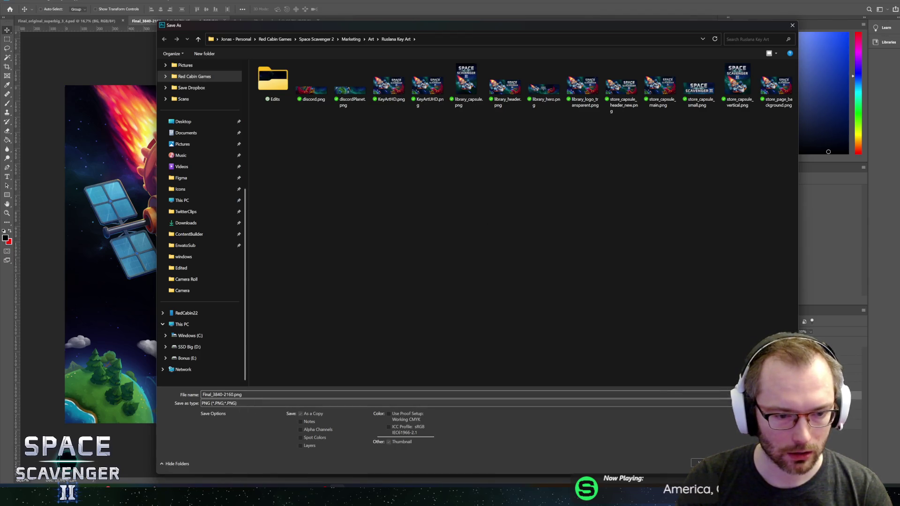
{"action": "left_click", "coordinate": [430, 94]}
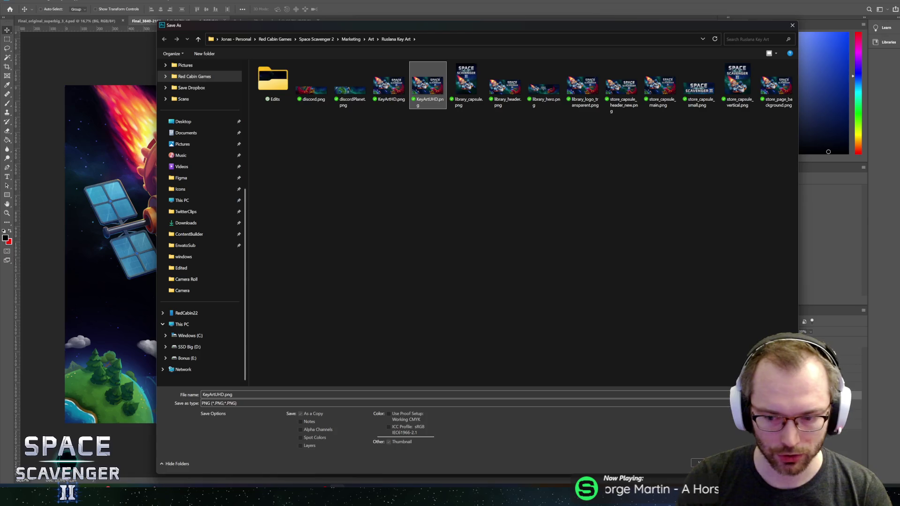
{"action": "key", "text": "Return"}
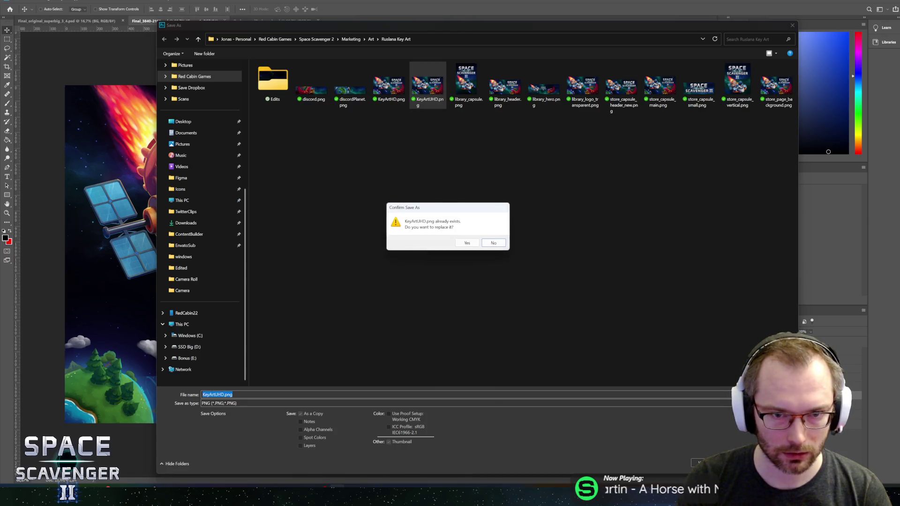
{"action": "left_click", "coordinate": [471, 244]}
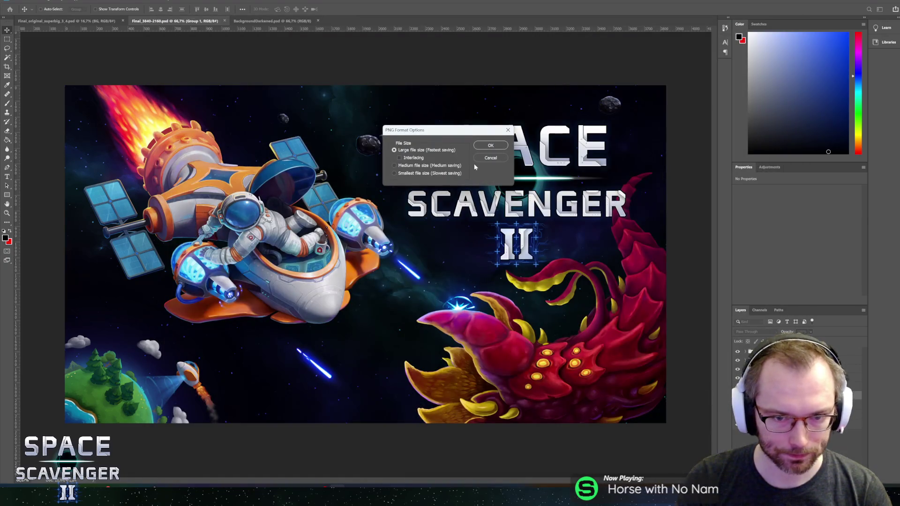
{"action": "left_click", "coordinate": [484, 146]}
Switch from Photoshop to the Game Submissions form in the browser.
{"action": "key", "text": "alt+Tab"}
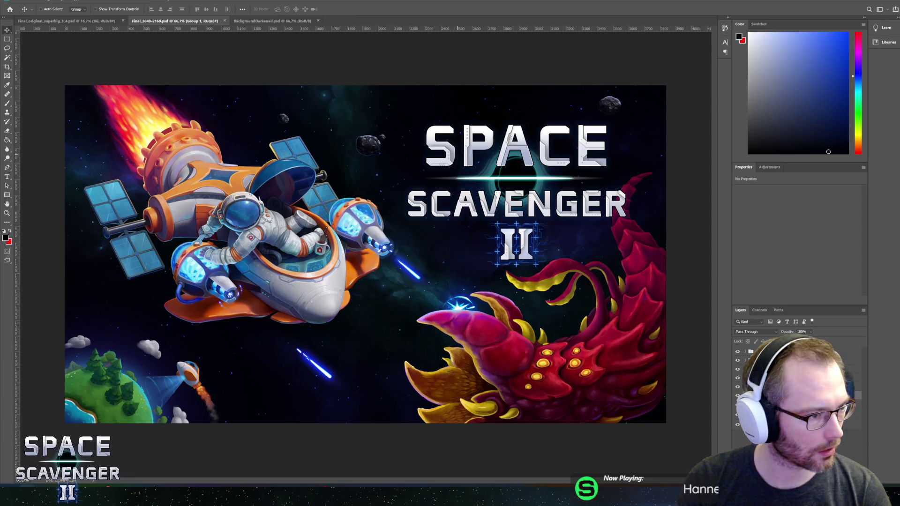
{"action": "key", "text": "alt+Tab"}
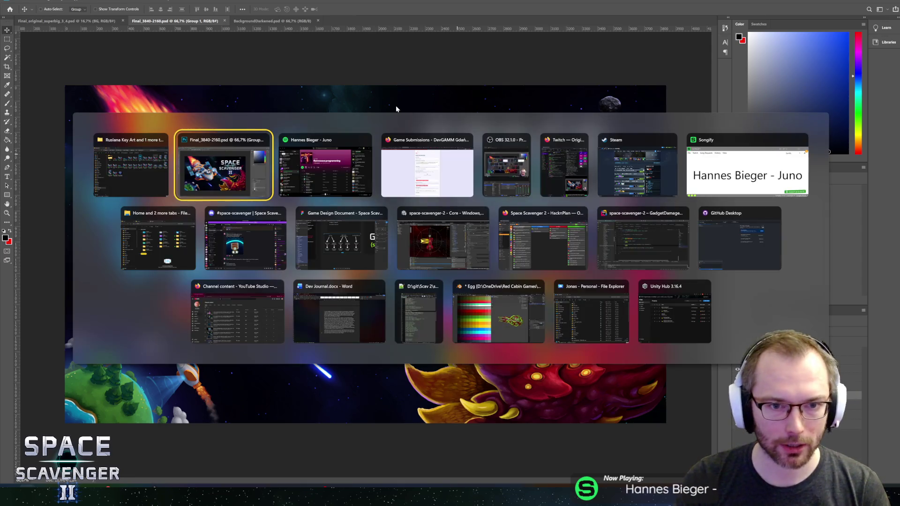
{"action": "left_click", "coordinate": [440, 163]}
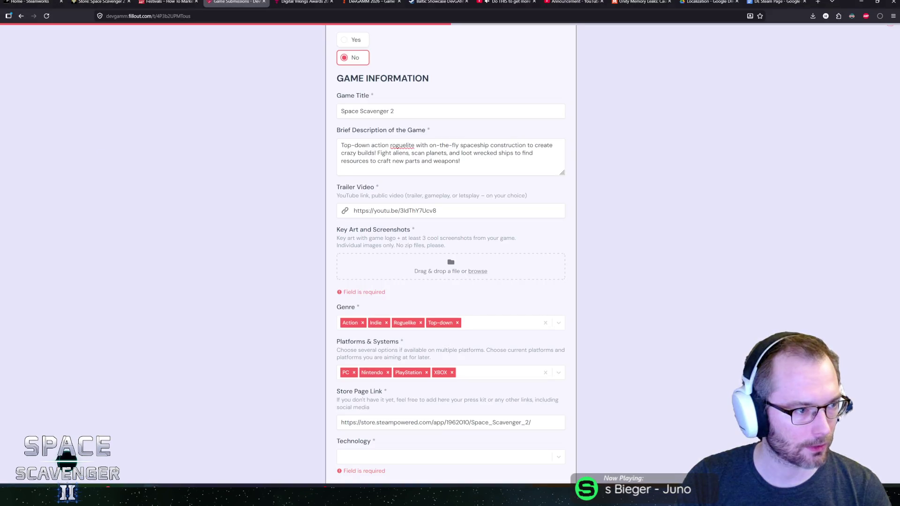
Drop KeyArtUHD.png onto the Key Art and Screenshots upload area so its preview appears.
{"action": "mouse_move", "coordinate": [422, 4]}
{"action": "left_mouse_down"}
{"action": "mouse_move", "coordinate": [419, 261]}
{"action": "mouse_move", "coordinate": [446, 265]}
{"action": "left_mouse_up"}
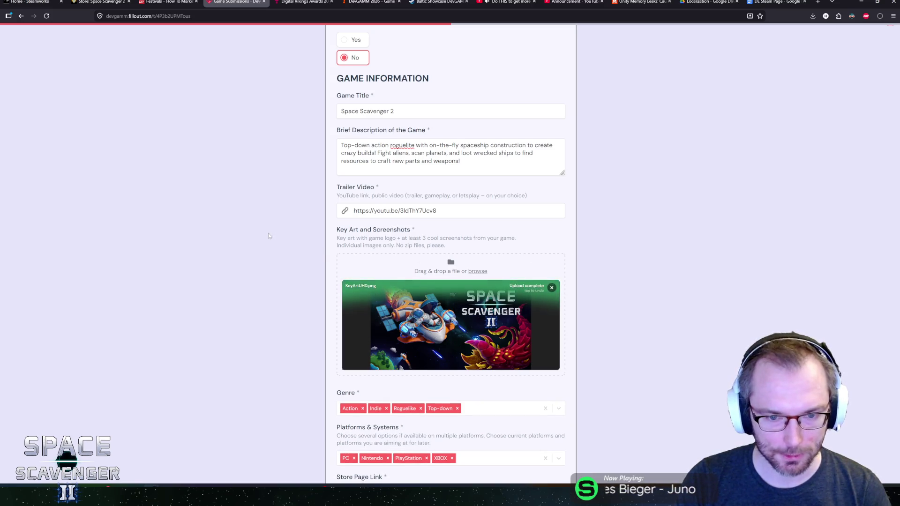
{"action": "scroll", "coordinate": [269, 233], "scroll_direction": "down", "scroll_amount": 2}
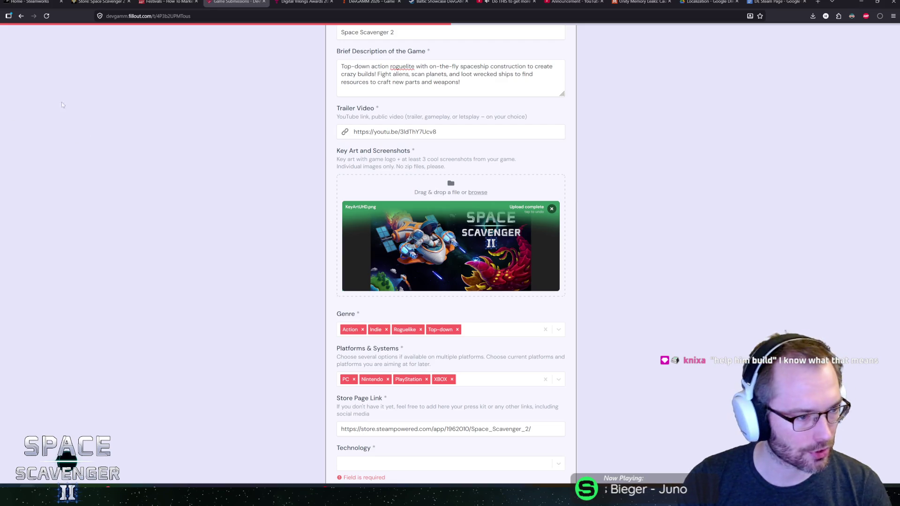
{"action": "left_click_drag", "start_coordinate": [422, 192], "coordinate": [399, 192]}
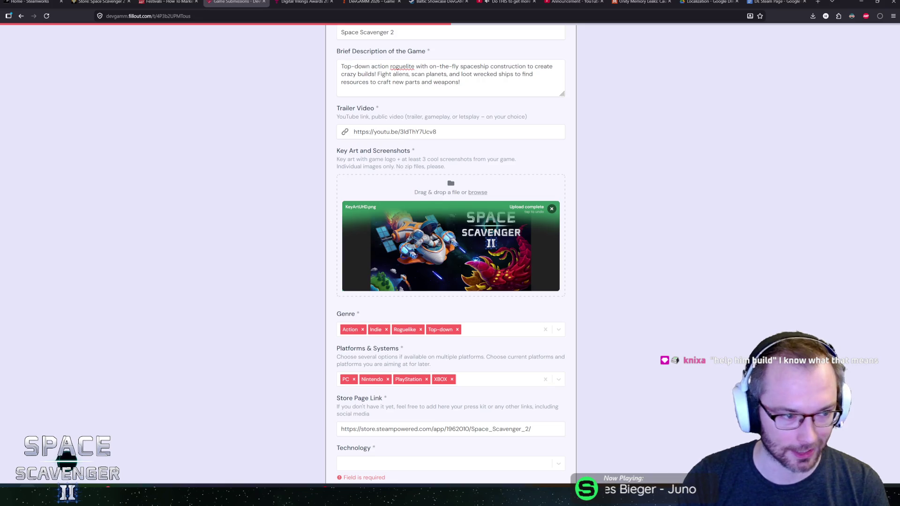
Drop a gameplay screenshot on Key Art (rejected: file too large), then open the screenshots in Photoshop.
{"action": "scroll", "coordinate": [283, 123], "scroll_direction": "down", "scroll_amount": 4}
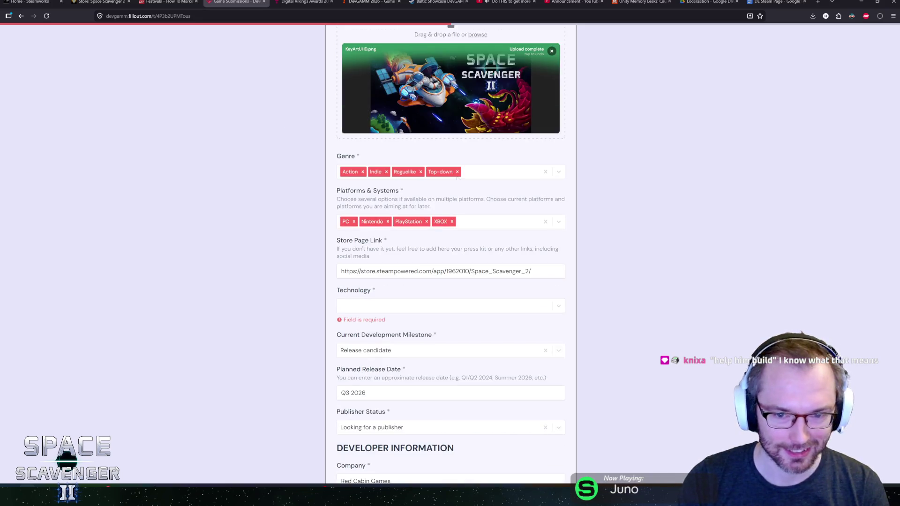
{"action": "scroll", "coordinate": [283, 255], "scroll_direction": "up", "scroll_amount": 3}
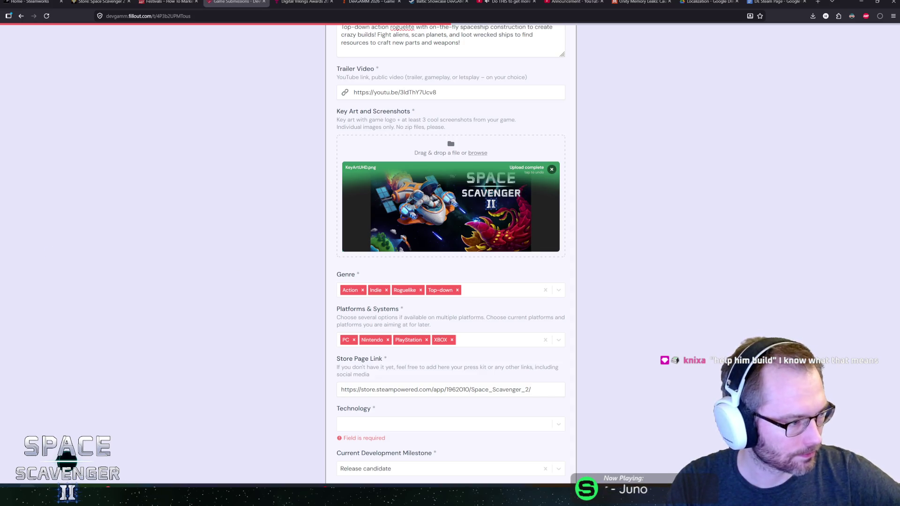
{"action": "mouse_move", "coordinate": [11, 130]}
{"action": "left_mouse_down"}
{"action": "mouse_move", "coordinate": [382, 114]}
{"action": "mouse_move", "coordinate": [422, 153]}
{"action": "left_mouse_up"}
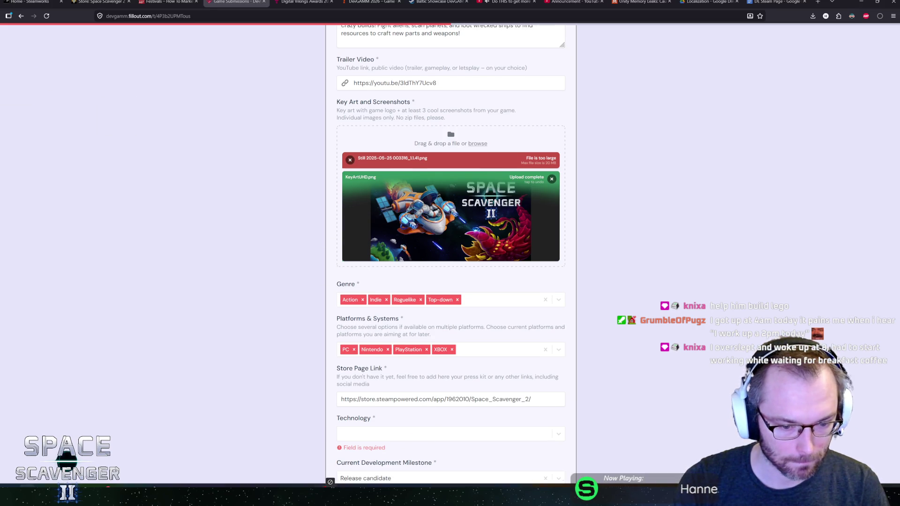
{"action": "left_click", "coordinate": [334, 479]}
{"action": "left_click_drag", "start_coordinate": [334, 480], "coordinate": [352, 27]}
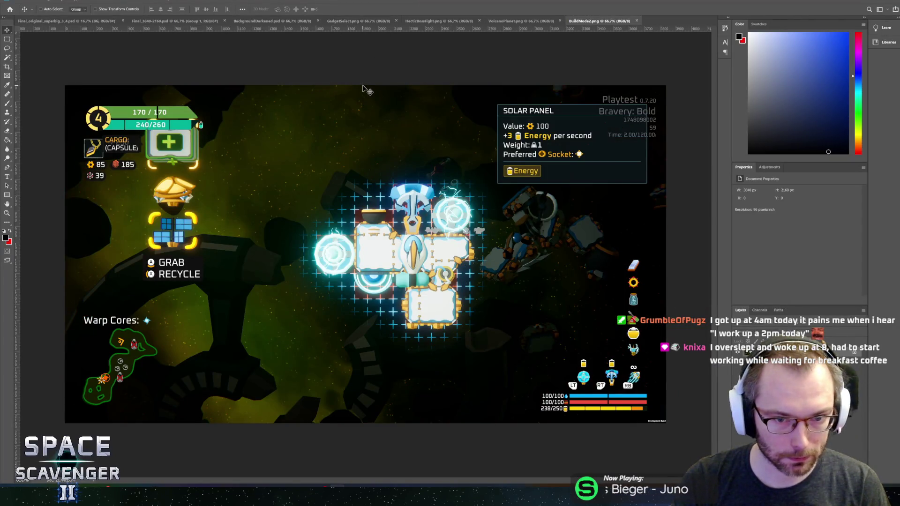
Look through the VolcanoPlanet.png and HecticBossFight.png tabs, then display GadgetSelect.png.
{"action": "left_click", "coordinate": [521, 20]}
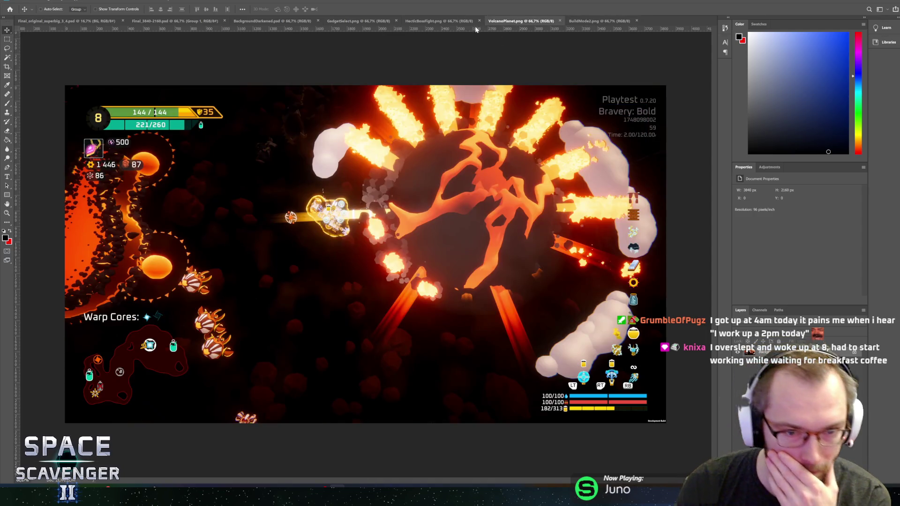
{"action": "left_click", "coordinate": [419, 22]}
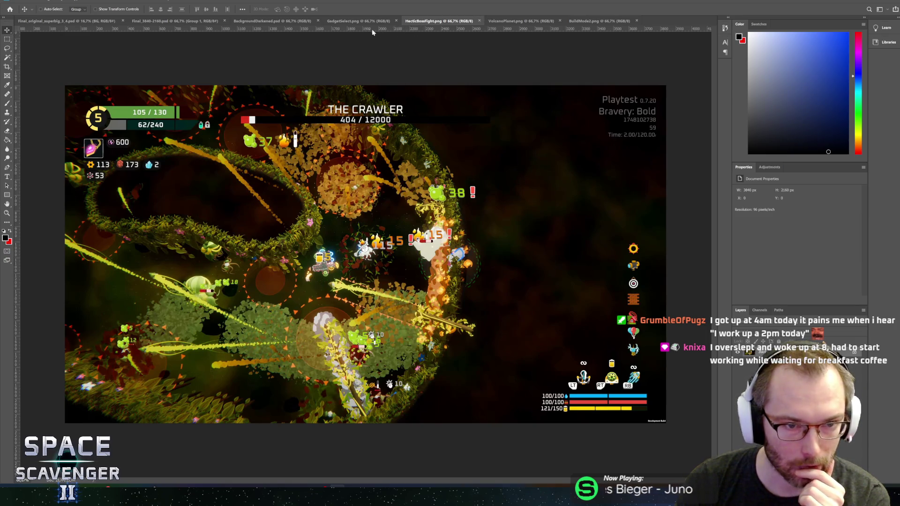
{"action": "left_click", "coordinate": [358, 21]}
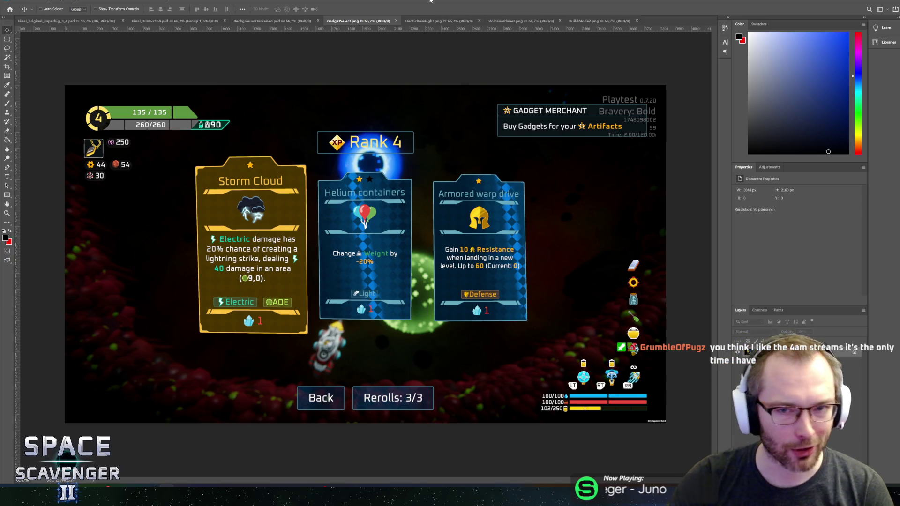
{"action": "left_click", "coordinate": [22, 1]}
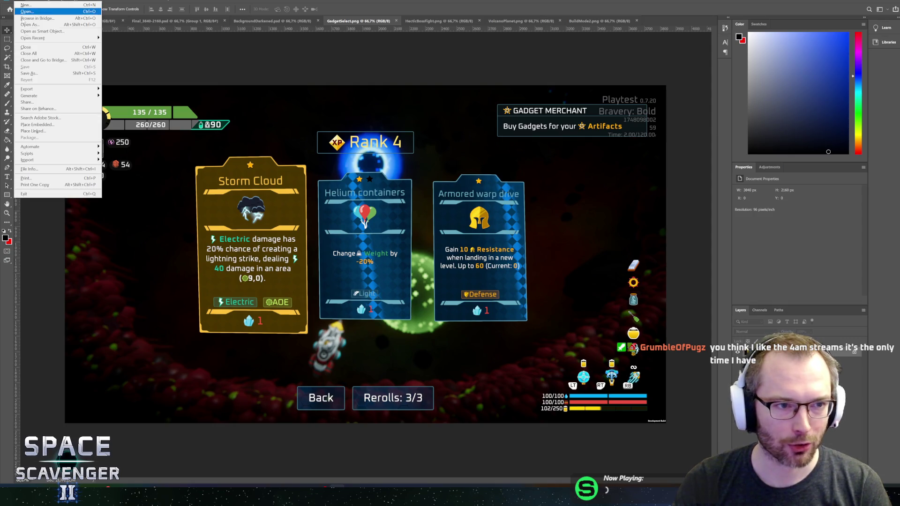
Start a Save As for GadgetSelect.png, then close the dialog without saving.
{"action": "left_click", "coordinate": [41, 73]}
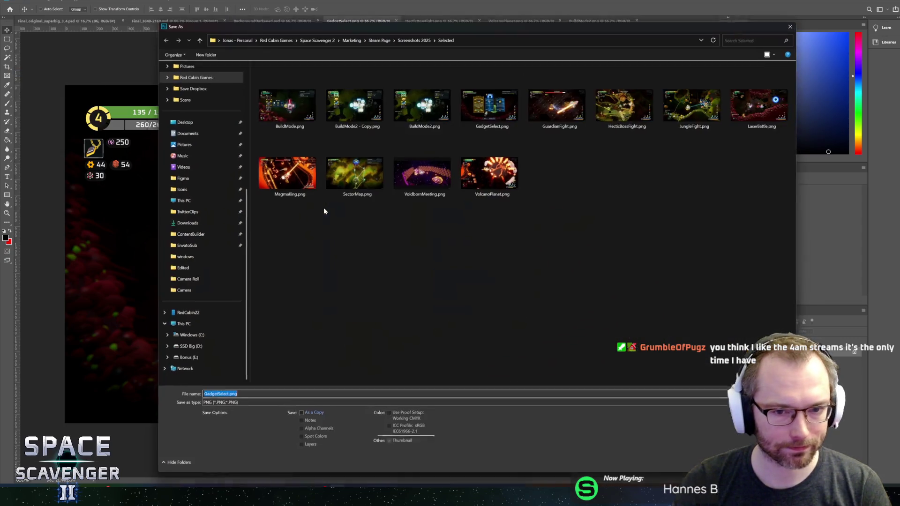
{"action": "left_click_drag", "start_coordinate": [513, 26], "coordinate": [497, 18]}
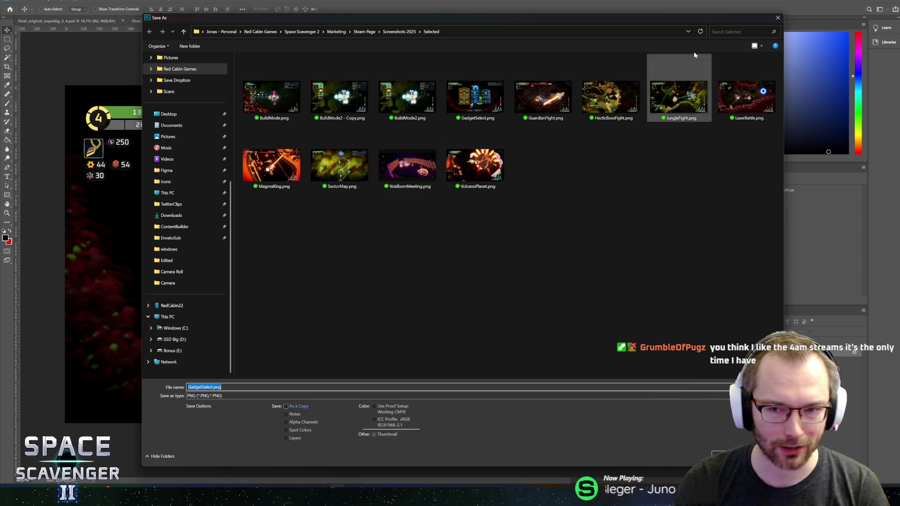
{"action": "key", "text": "Return"}
{"action": "left_click", "coordinate": [21, 3]}
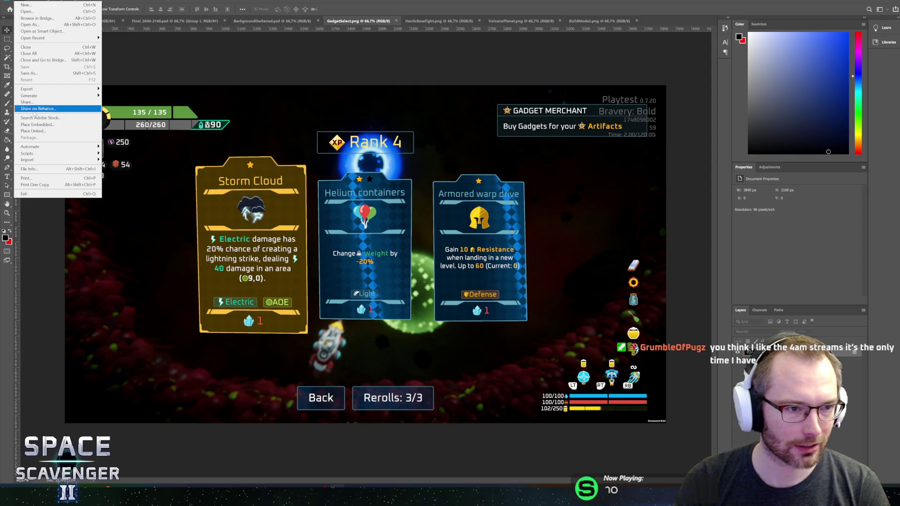
Open Export As for GadgetSelect, showing PNG at 3840 × 2160 px.
{"action": "mouse_move", "coordinate": [42, 89]}
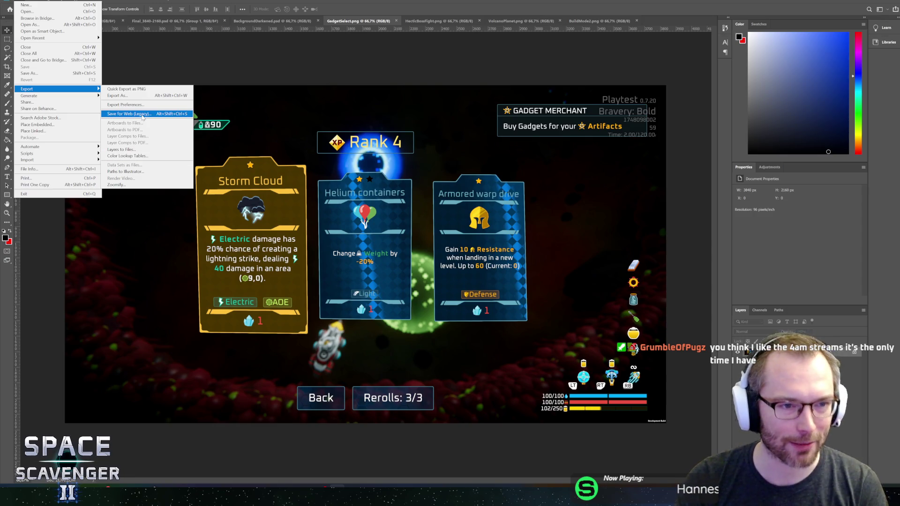
{"action": "left_click", "coordinate": [121, 89]}
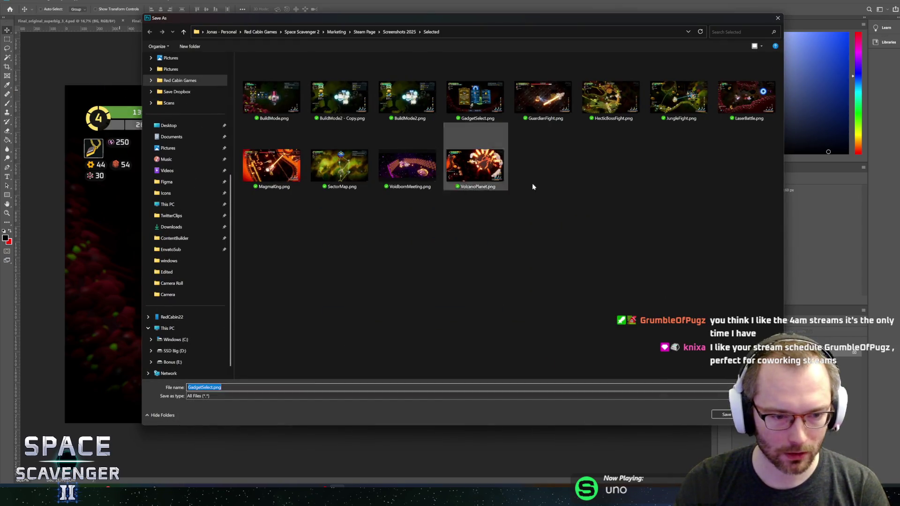
{"action": "key", "text": "Escape"}
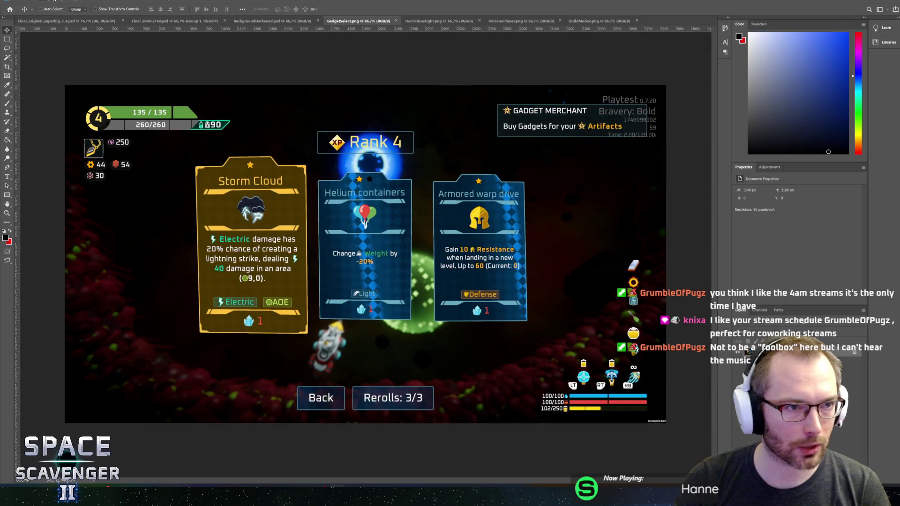
{"action": "left_click", "coordinate": [45, 0]}
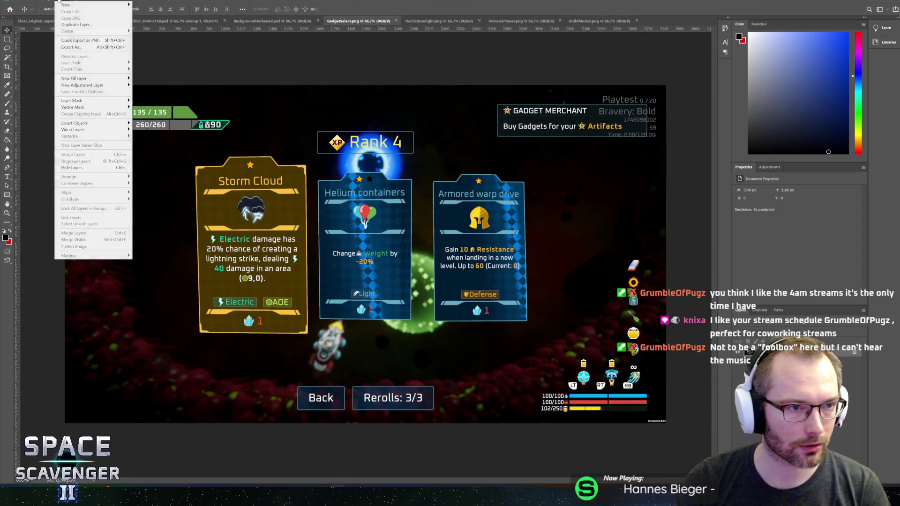
{"action": "left_click", "coordinate": [10, 1]}
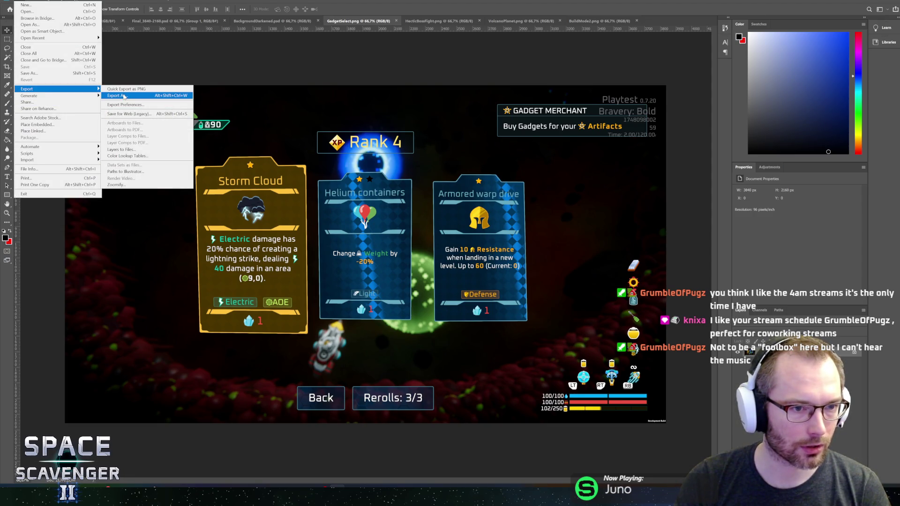
{"action": "left_click", "coordinate": [124, 96]}
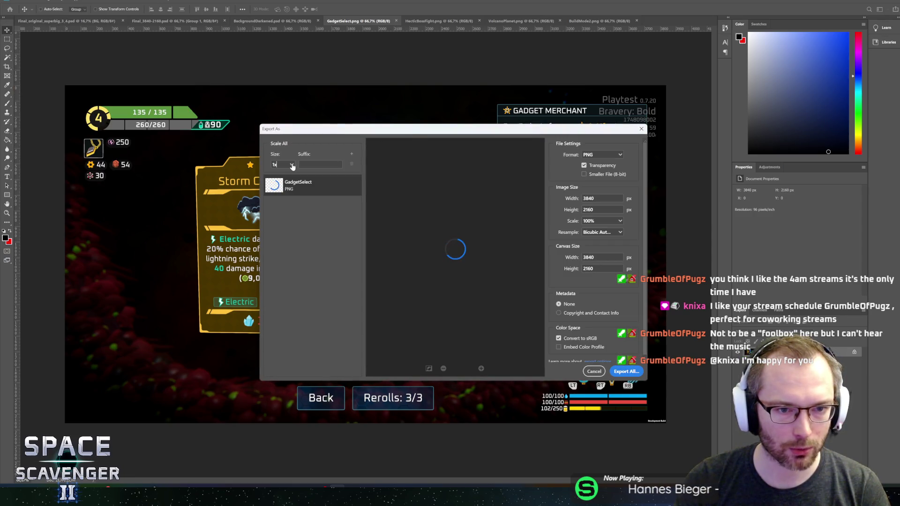
Set the export size to 0.5x, clear the suffix, and continue to the export save window.
{"action": "left_click", "coordinate": [292, 165]}
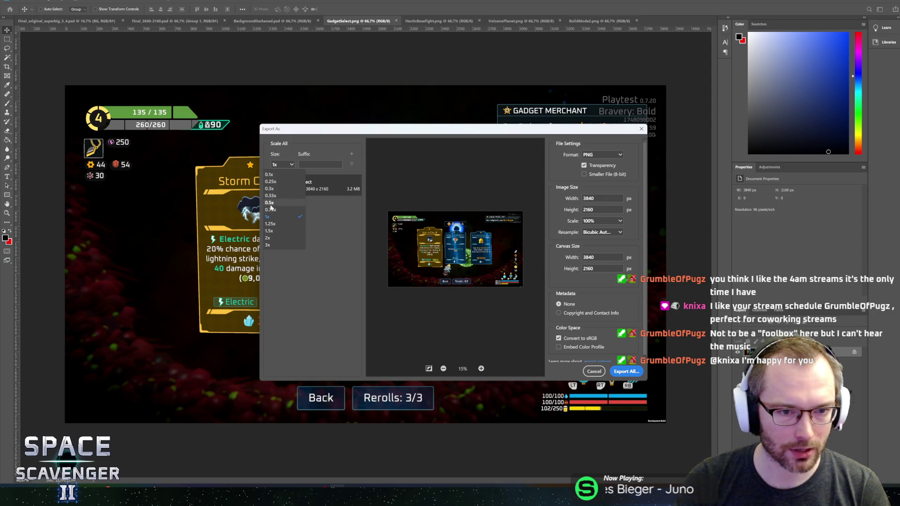
{"action": "left_click", "coordinate": [271, 207]}
{"action": "key", "text": "BackSpace"}
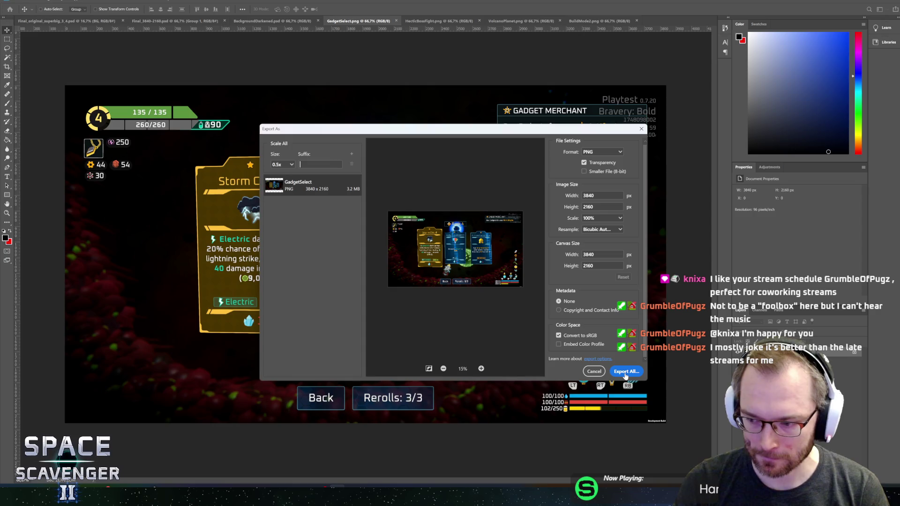
{"action": "left_click", "coordinate": [625, 372]}
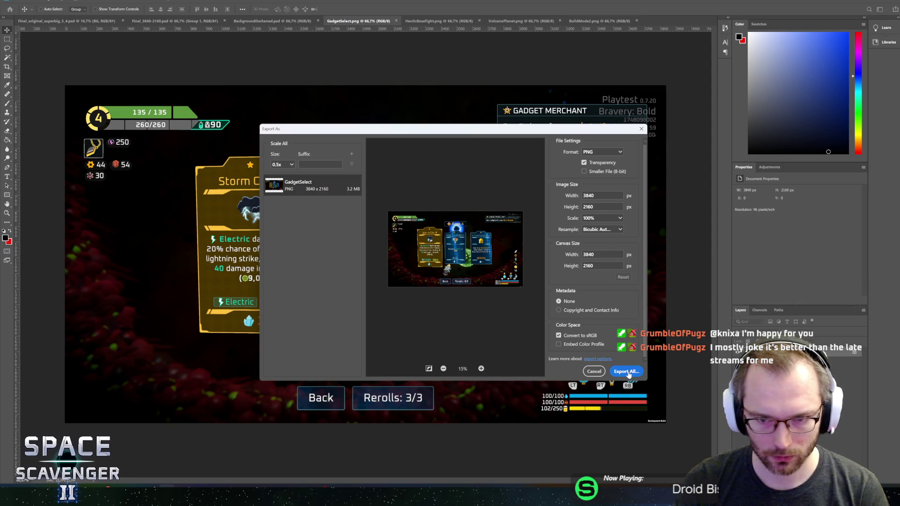
{"action": "left_click", "coordinate": [627, 372]}
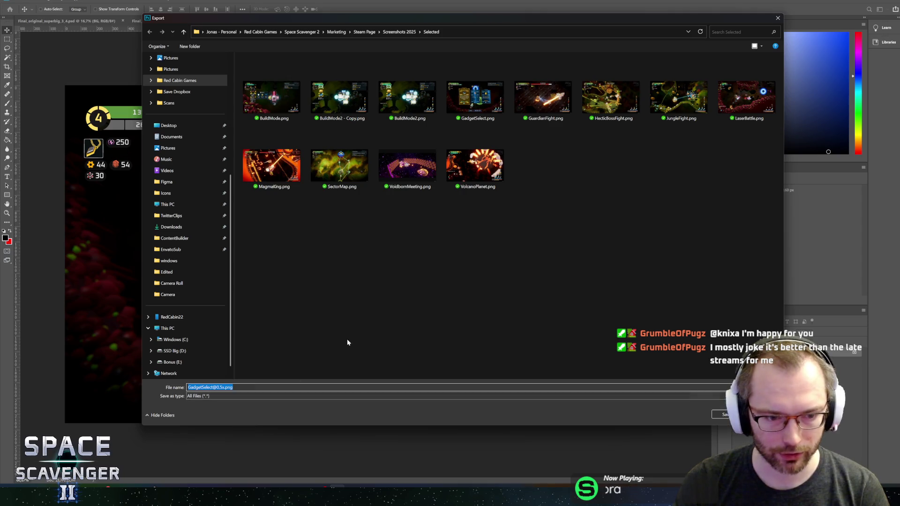
Create a new 1080p folder in Screenshots 2025 and enter it in the export save window.
{"action": "left_click", "coordinate": [402, 33]}
{"action": "right_click", "coordinate": [370, 335]}
{"action": "mouse_move", "coordinate": [403, 317]}
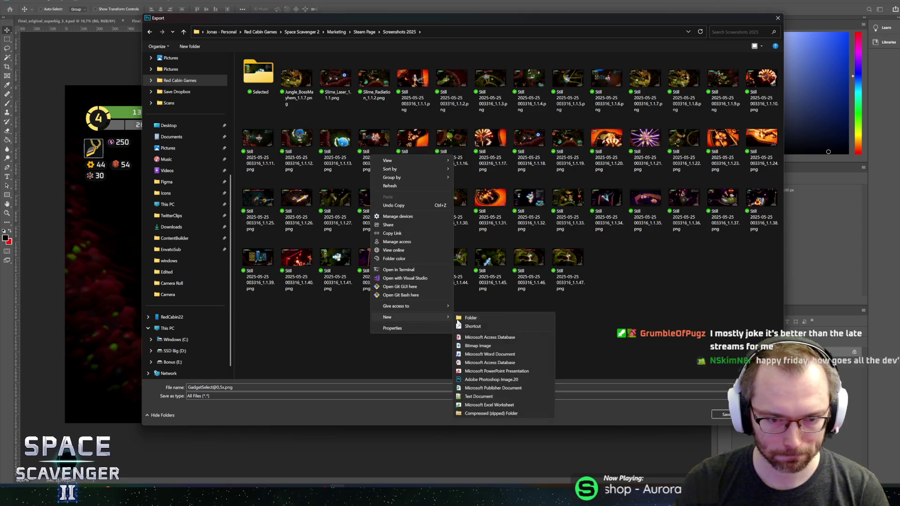
{"action": "left_click", "coordinate": [492, 319]}
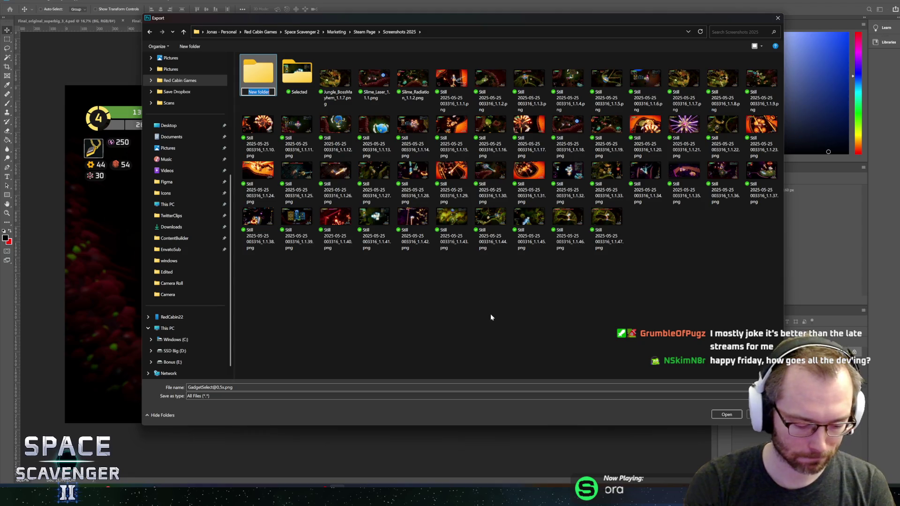
{"action": "key", "text": "BackSpace"}
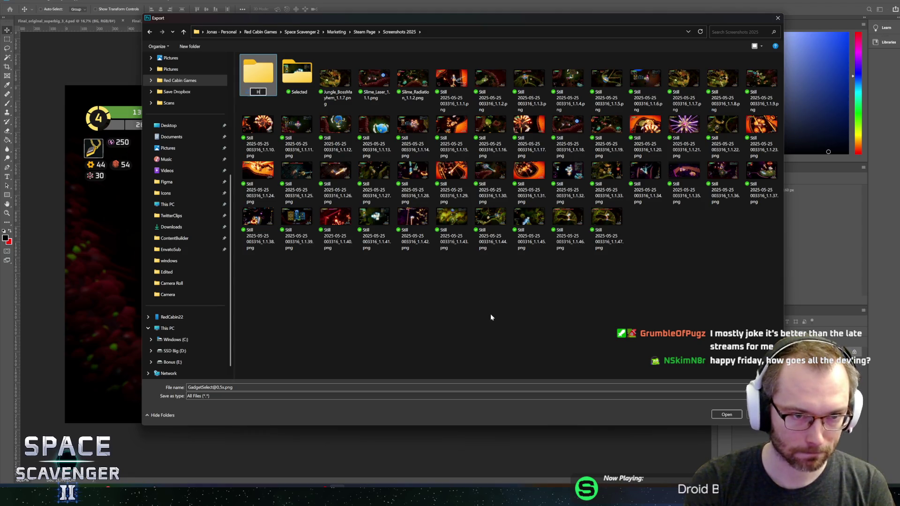
{"action": "type", "text": "1080p"}
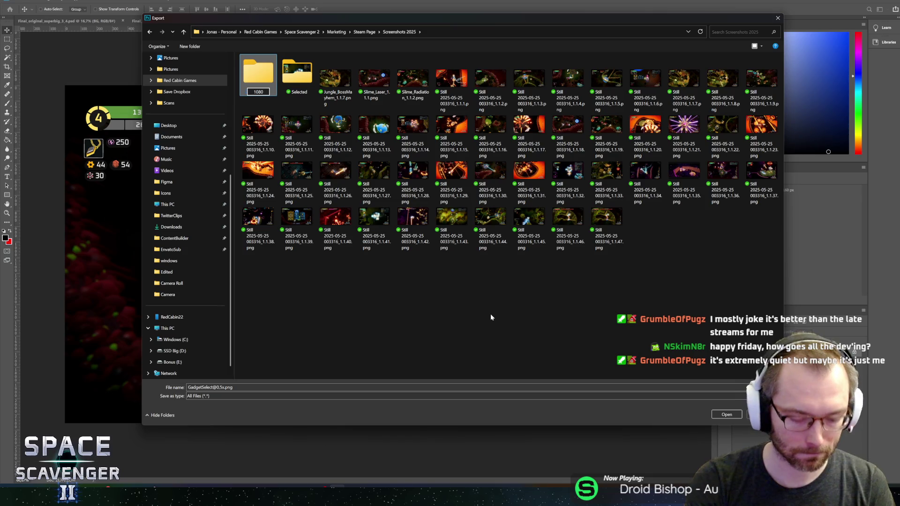
{"action": "key", "text": "Return"}
{"action": "key", "text": "Return"}
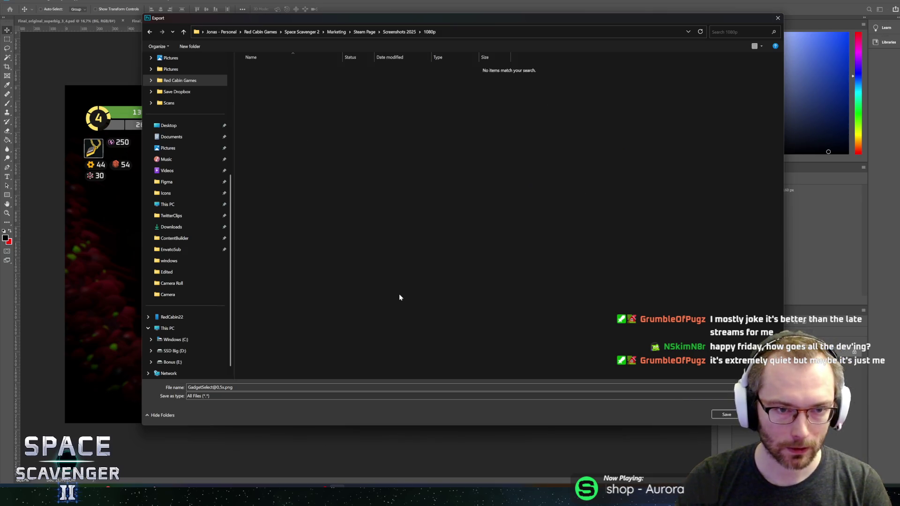
{"action": "key", "text": "Return"}
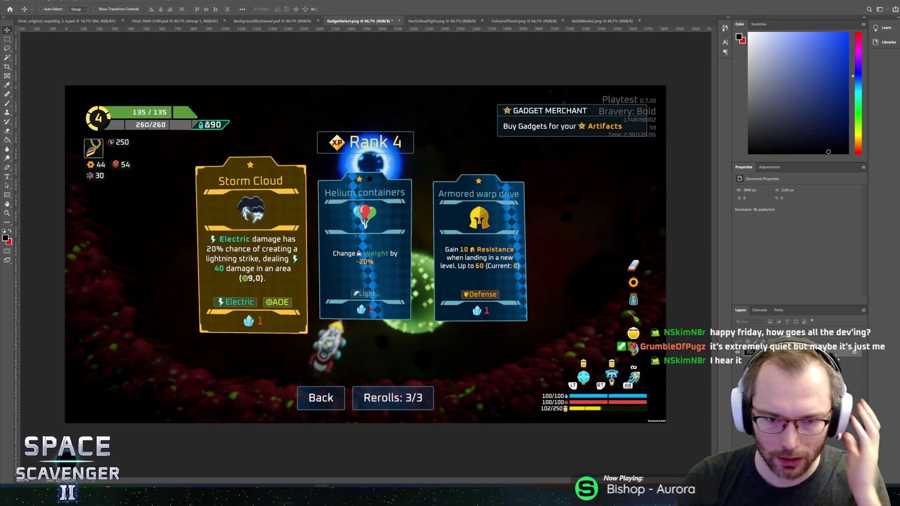
Export HecticBossFight.png at 0.5x scale into the 1080p folder.
{"action": "left_click", "coordinate": [442, 21]}
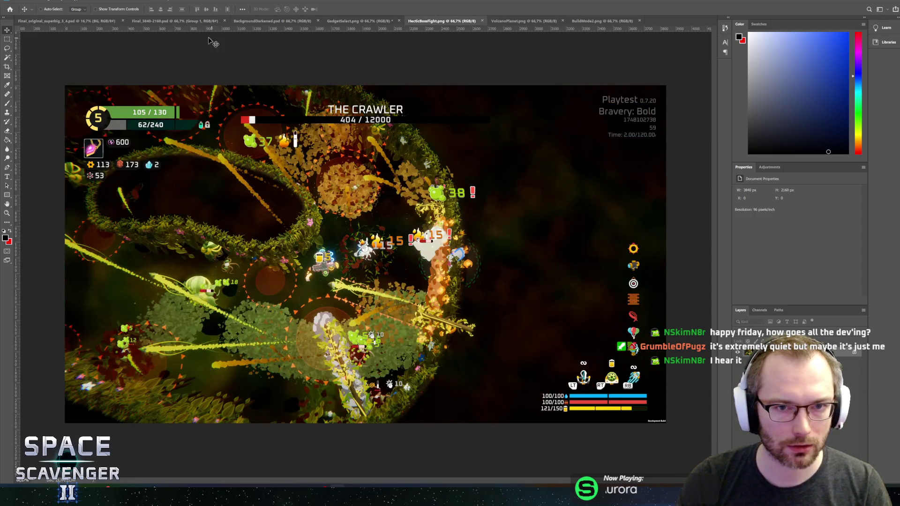
{"action": "key", "text": "alt+f"}
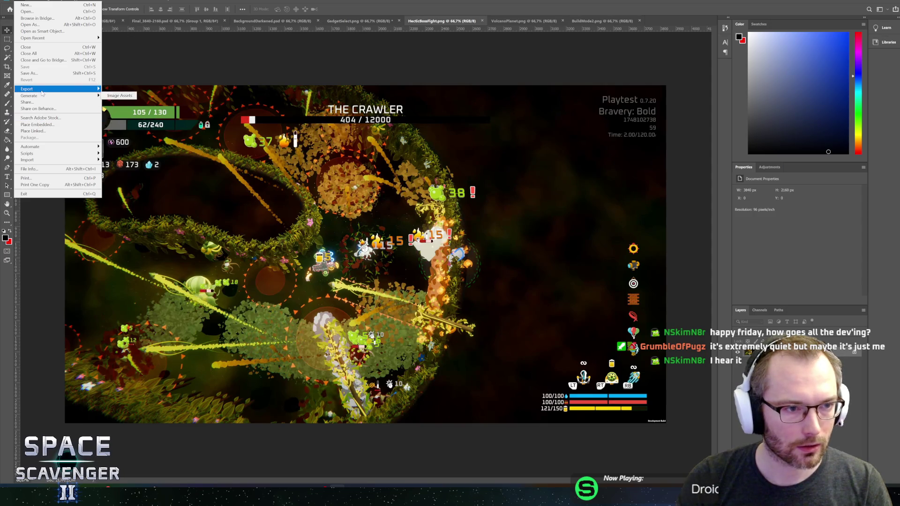
{"action": "mouse_move", "coordinate": [57, 88]}
{"action": "left_click", "coordinate": [143, 97]}
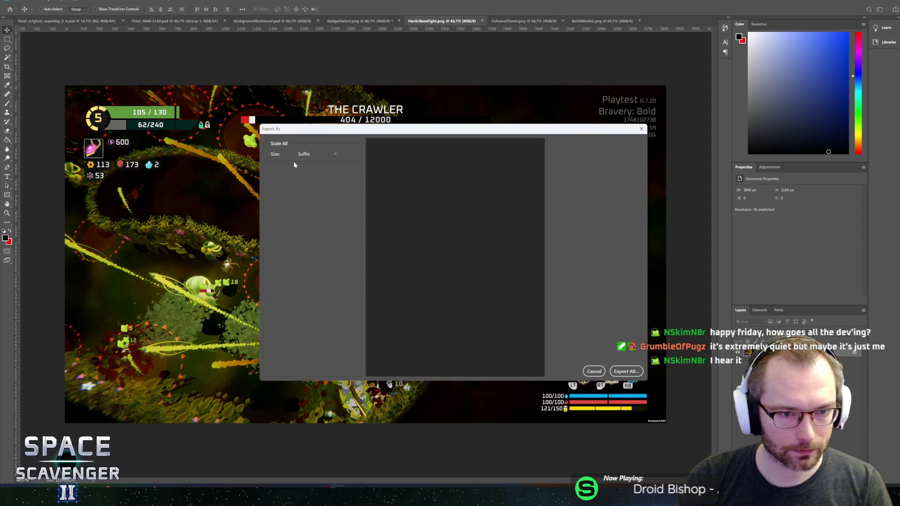
{"action": "left_click", "coordinate": [291, 166]}
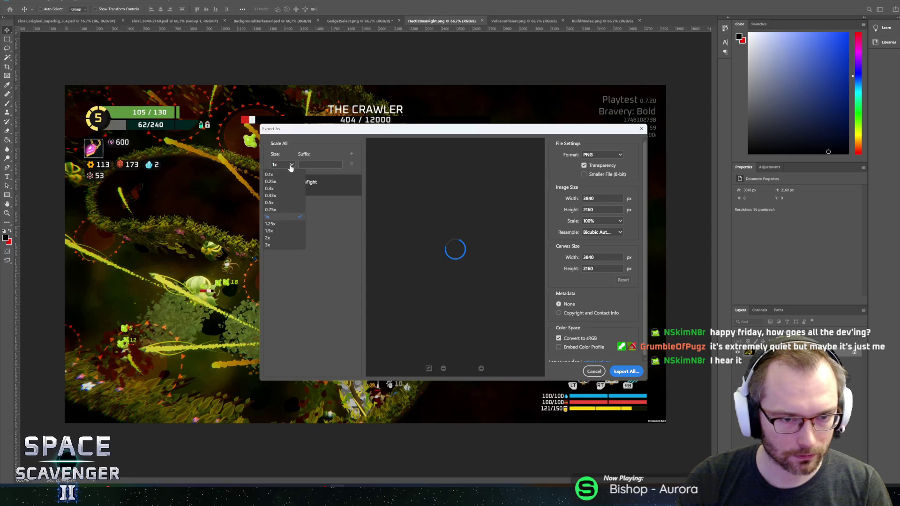
{"action": "left_click", "coordinate": [270, 203]}
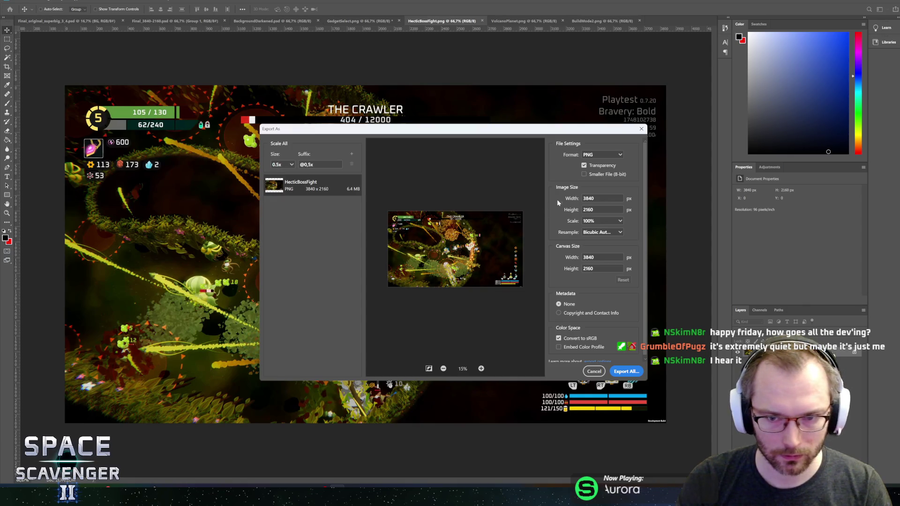
{"action": "left_click", "coordinate": [626, 373]}
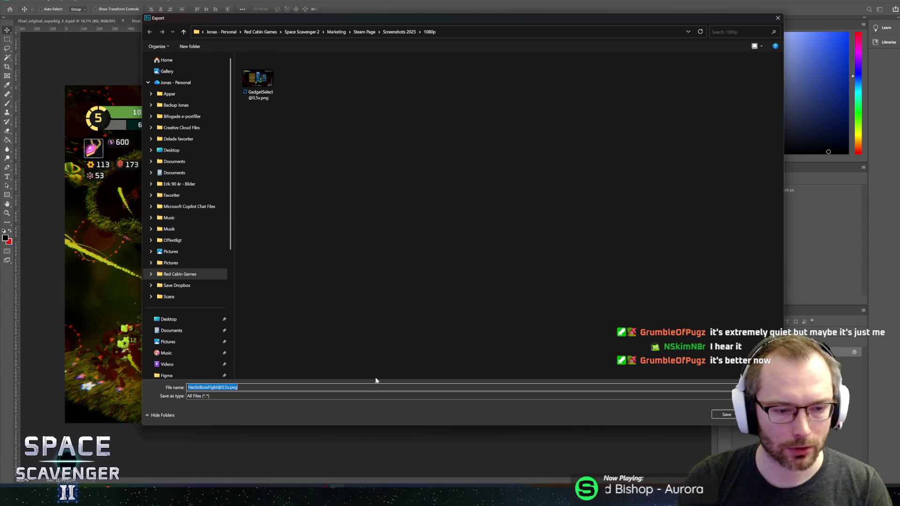
{"action": "left_click", "coordinate": [725, 415]}
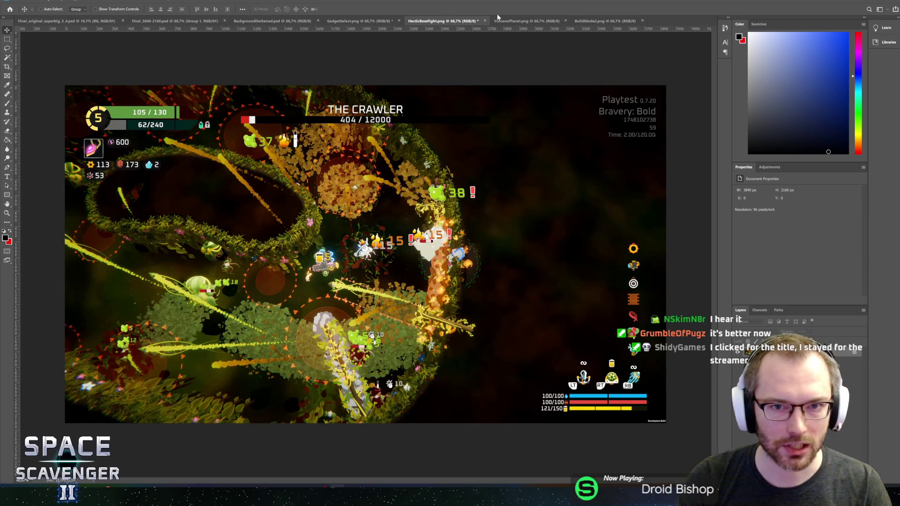
{"action": "left_click", "coordinate": [511, 20]}
Export VolcanoPlanet.png at 0.5x size into the 1080p folder.
{"action": "left_click", "coordinate": [21, 1]}
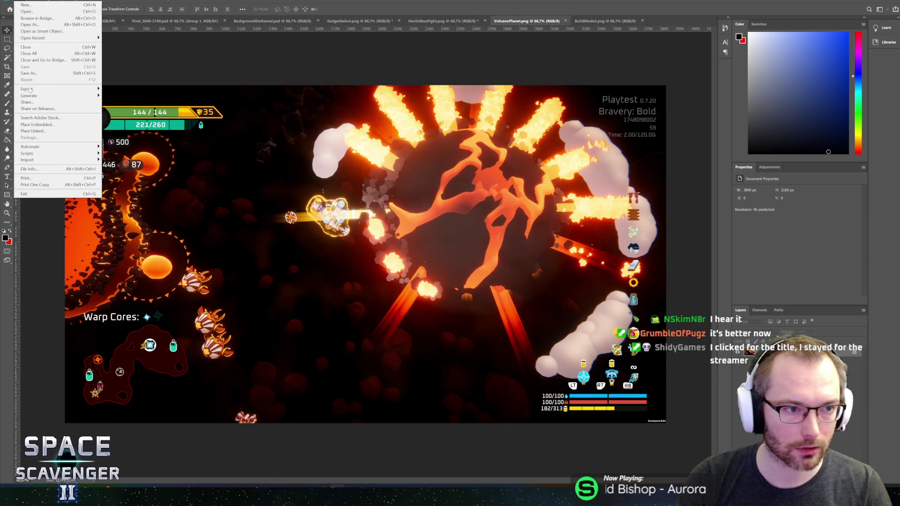
{"action": "mouse_move", "coordinate": [30, 89]}
{"action": "left_click", "coordinate": [127, 97]}
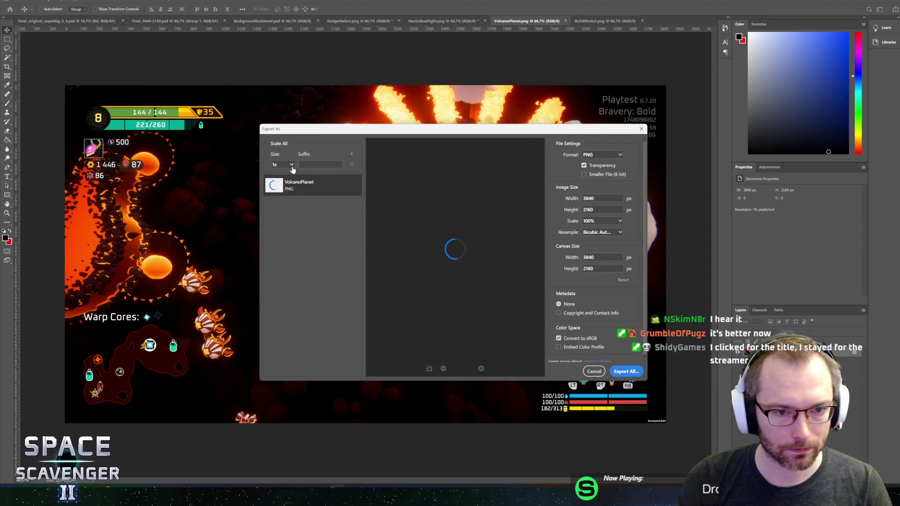
{"action": "left_click", "coordinate": [284, 164]}
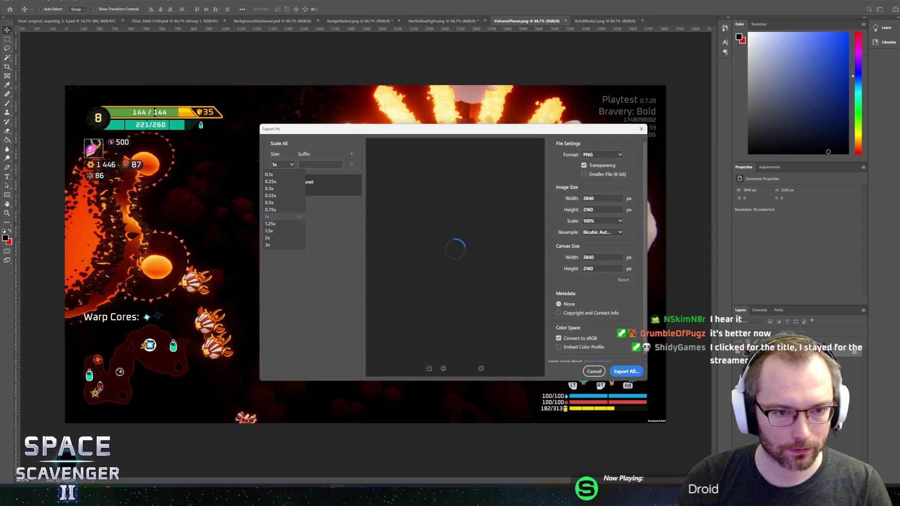
{"action": "left_click", "coordinate": [270, 202]}
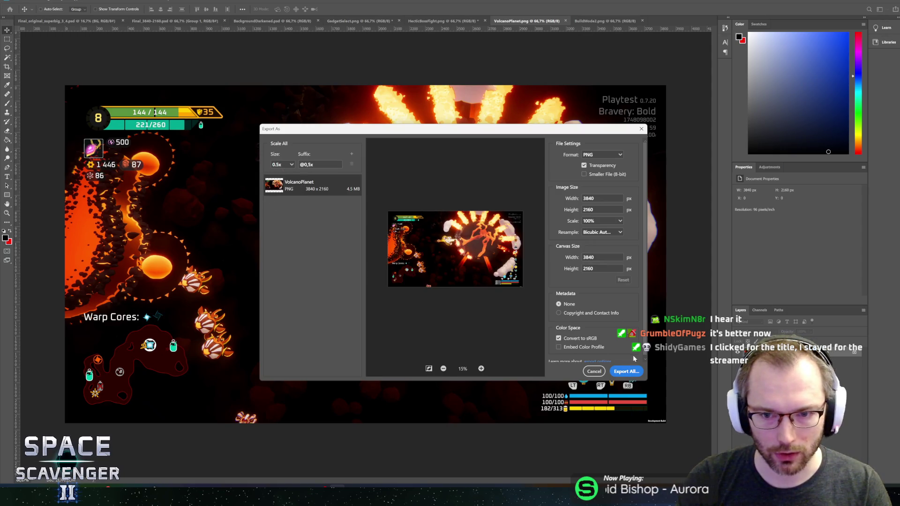
{"action": "left_click", "coordinate": [618, 371]}
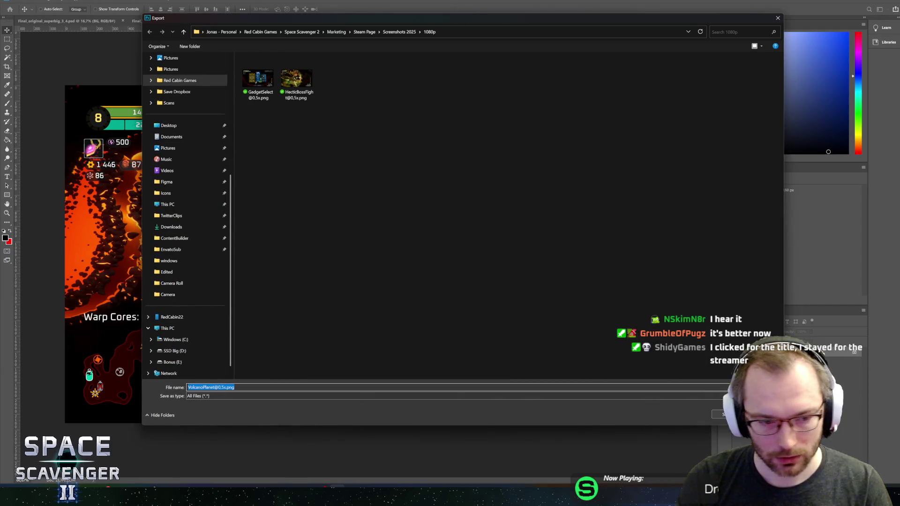
{"action": "left_click", "coordinate": [215, 387]}
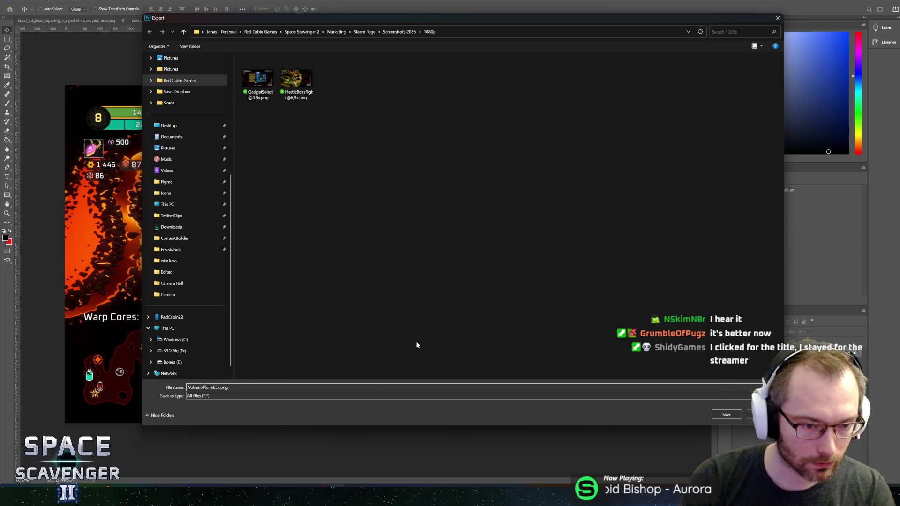
{"action": "key", "text": "Return"}
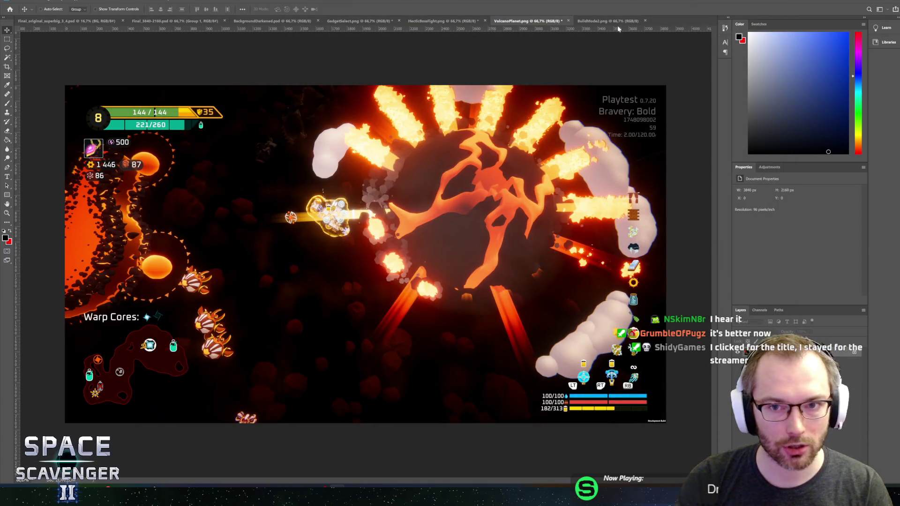
{"action": "left_click", "coordinate": [600, 21]}
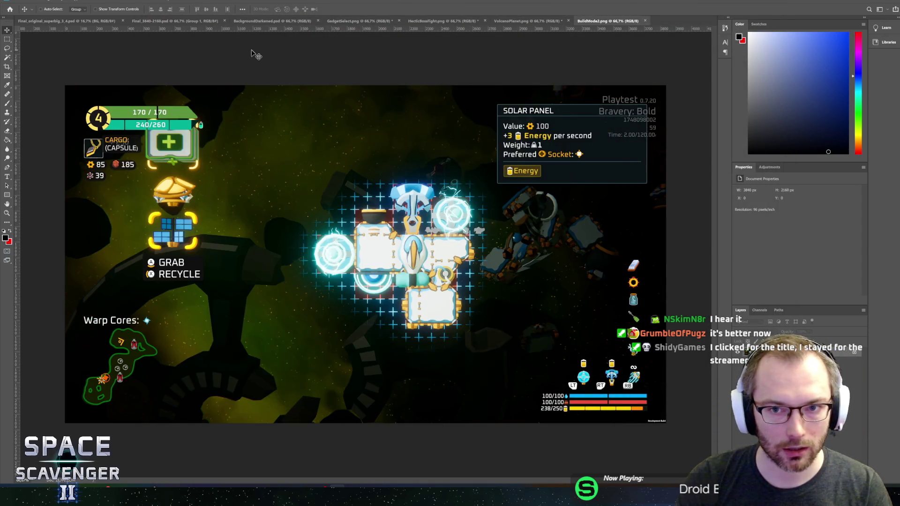
Export the build-mode screenshot at 0.5x as BuildMode2.png into the 1080p folder.
{"action": "left_click", "coordinate": [23, 3]}
{"action": "mouse_move", "coordinate": [51, 97]}
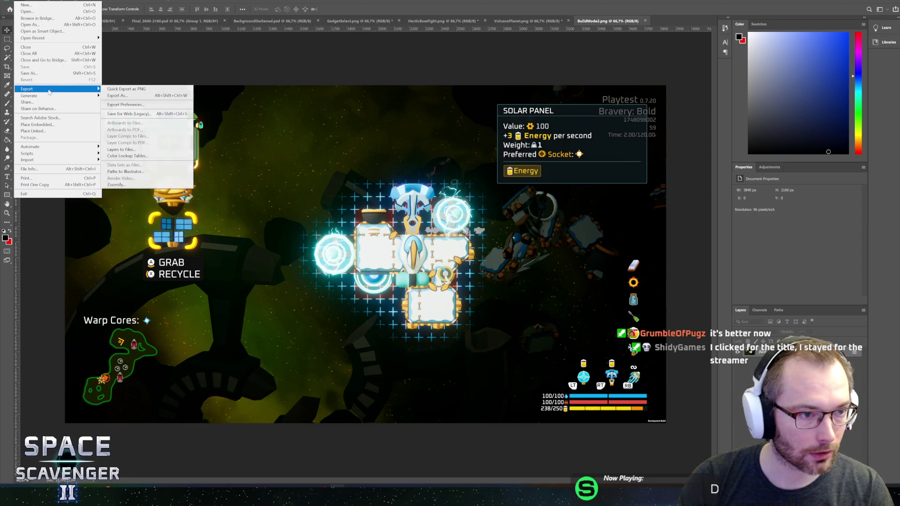
{"action": "left_click", "coordinate": [116, 96]}
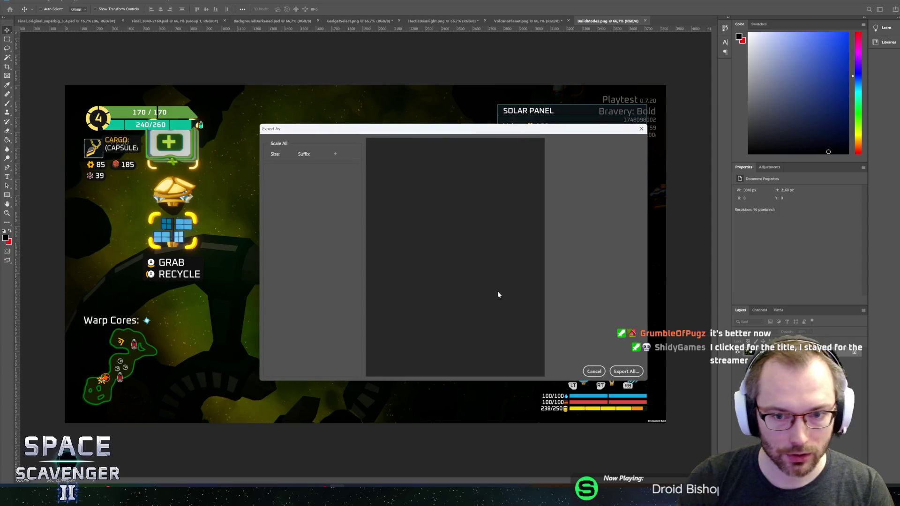
{"action": "left_click", "coordinate": [284, 165]}
{"action": "left_click", "coordinate": [279, 206]}
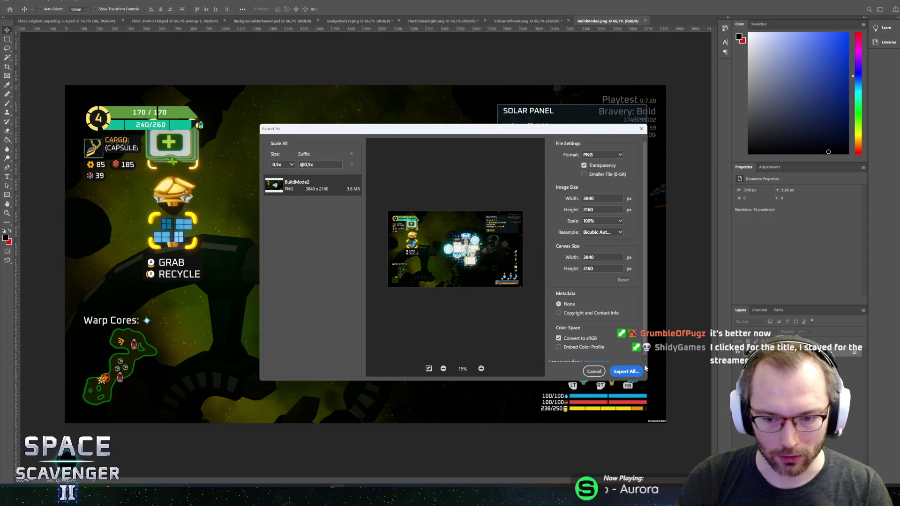
{"action": "left_click", "coordinate": [627, 372]}
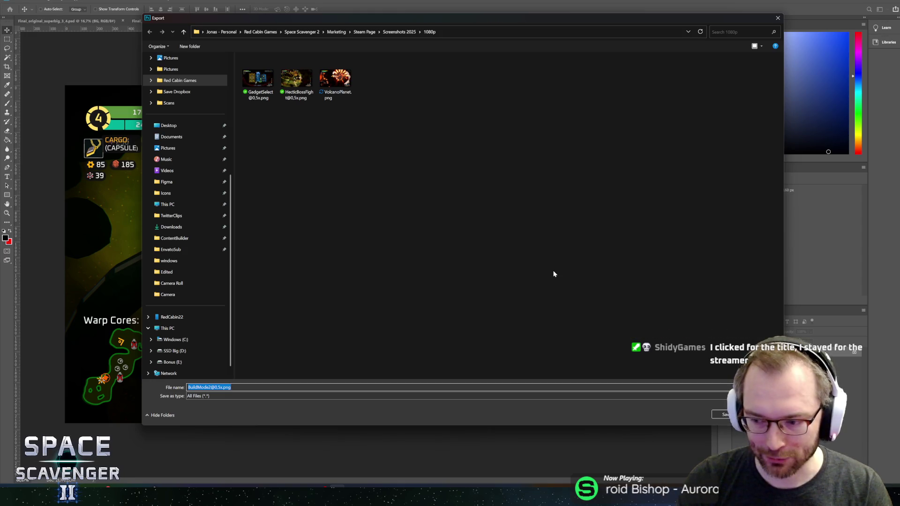
{"action": "left_click", "coordinate": [220, 387]}
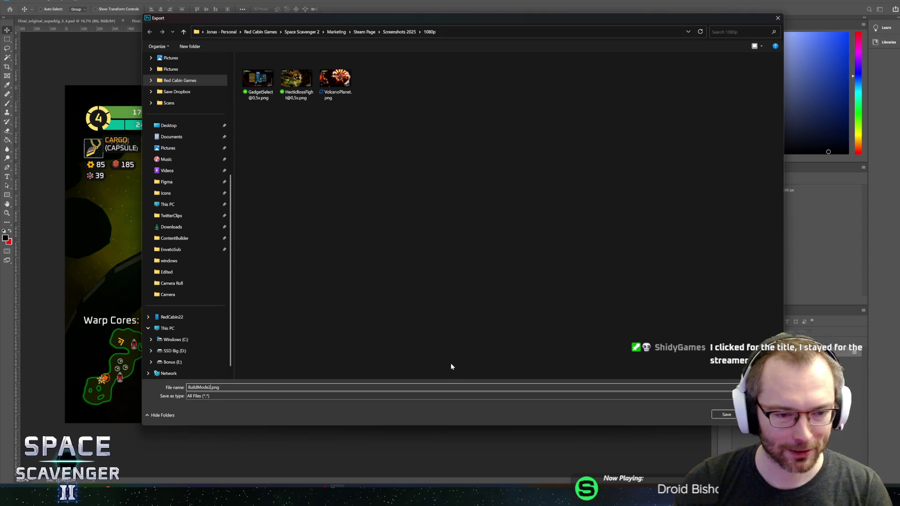
{"action": "left_click", "coordinate": [725, 414]}
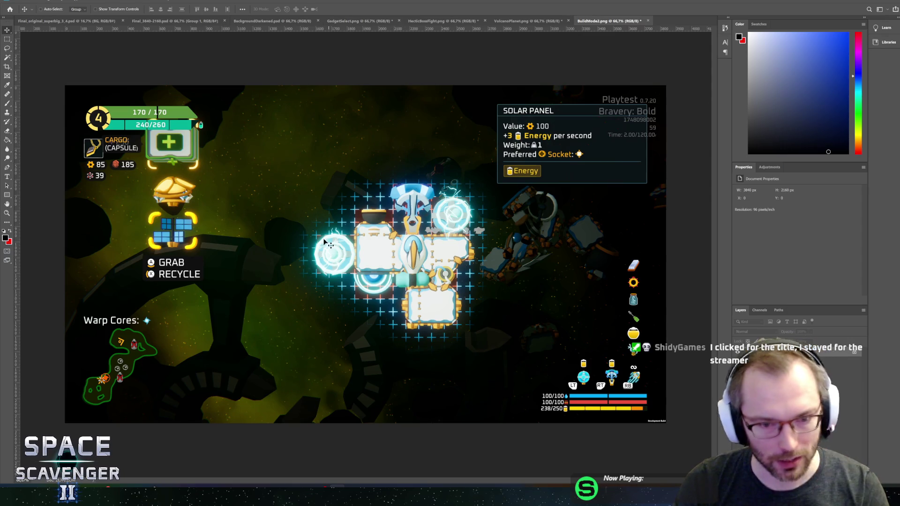
Compare the VolcanoPlanet, HecticBossFight, GadgetSelect and BuildMode2 images, then bring up the Screenshots 2025 folder.
{"action": "mouse_move", "coordinate": [106, 496]}
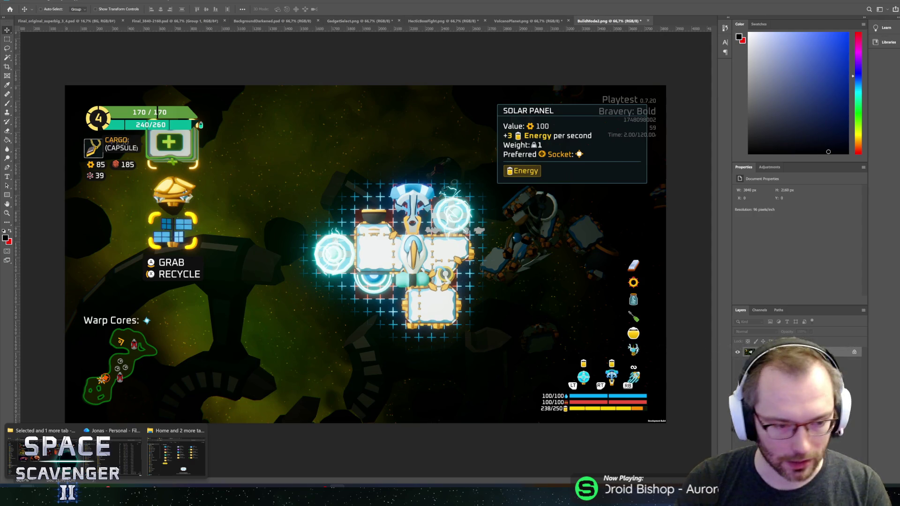
{"action": "mouse_move", "coordinate": [56, 466]}
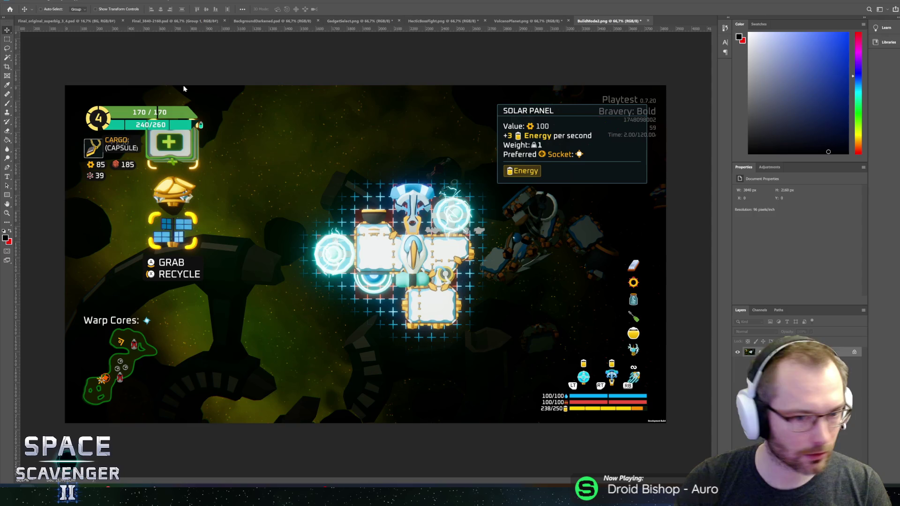
{"action": "left_click", "coordinate": [521, 21]}
{"action": "left_click", "coordinate": [451, 21]}
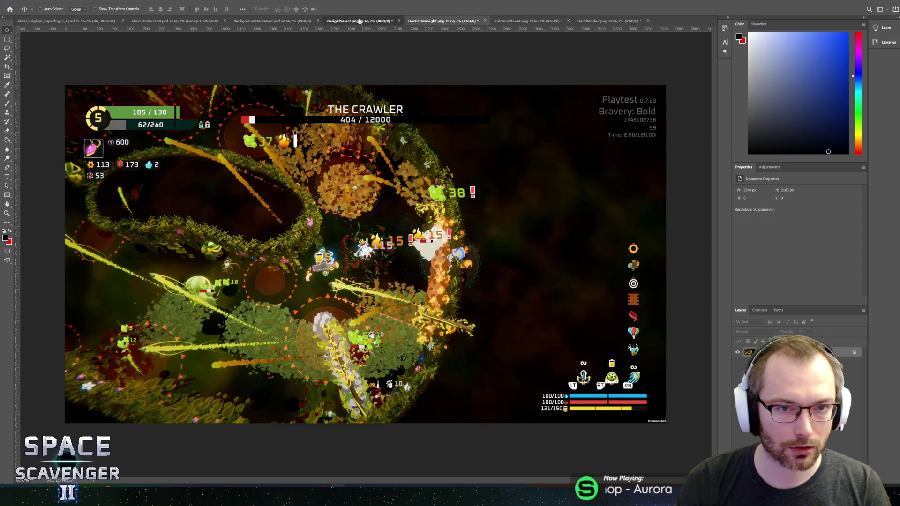
{"action": "left_click", "coordinate": [358, 21]}
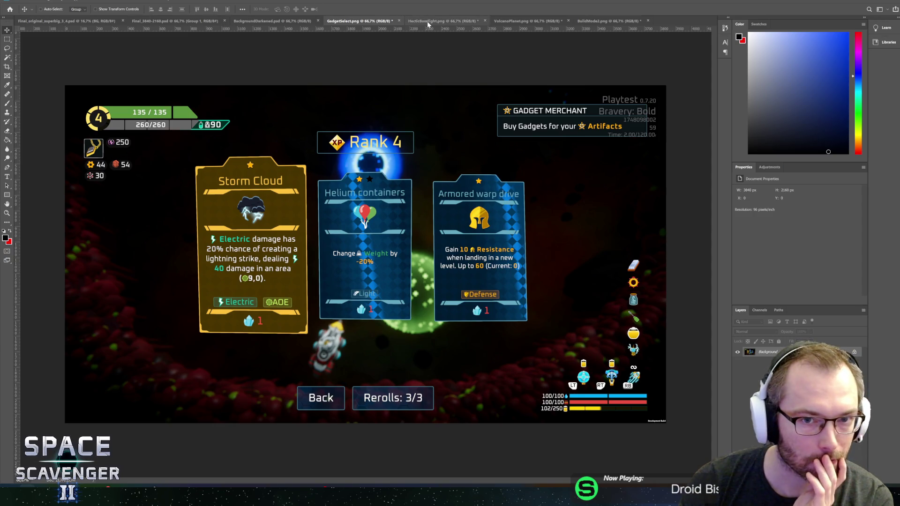
{"action": "left_click", "coordinate": [445, 20]}
{"action": "left_click", "coordinate": [530, 21]}
{"action": "left_click", "coordinate": [616, 20]}
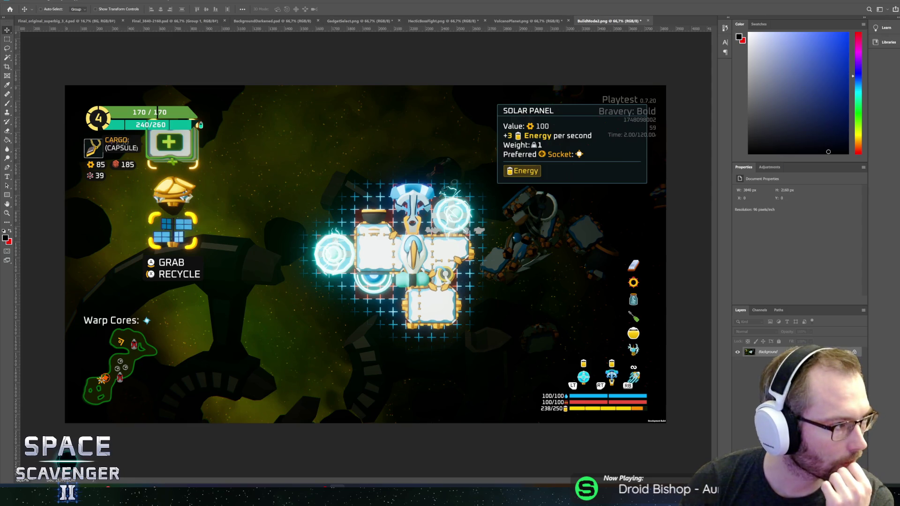
{"action": "key", "text": "alt+Tab"}
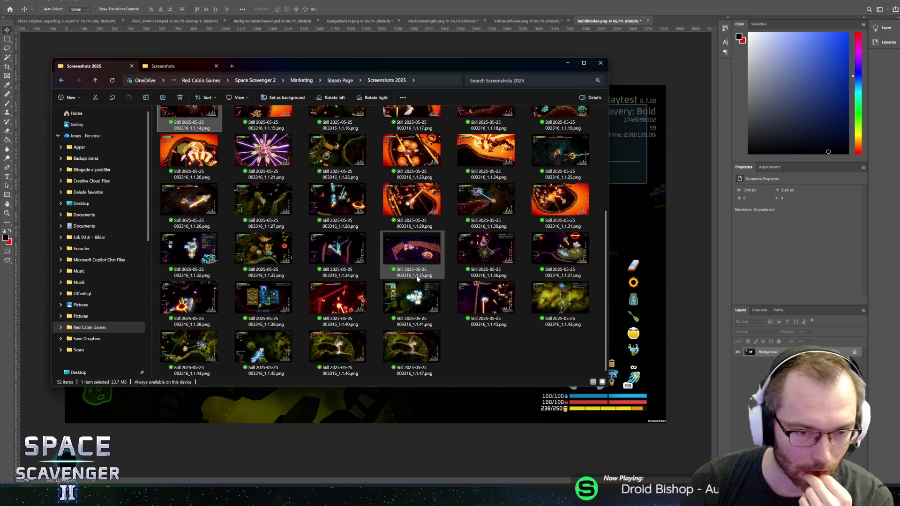
Preview the 1.1.34, 1.1.36, 1.1.37 and 1.1.22 gameplay stills full-size.
{"action": "left_click", "coordinate": [334, 257]}
{"action": "double_click", "coordinate": [343, 258]}
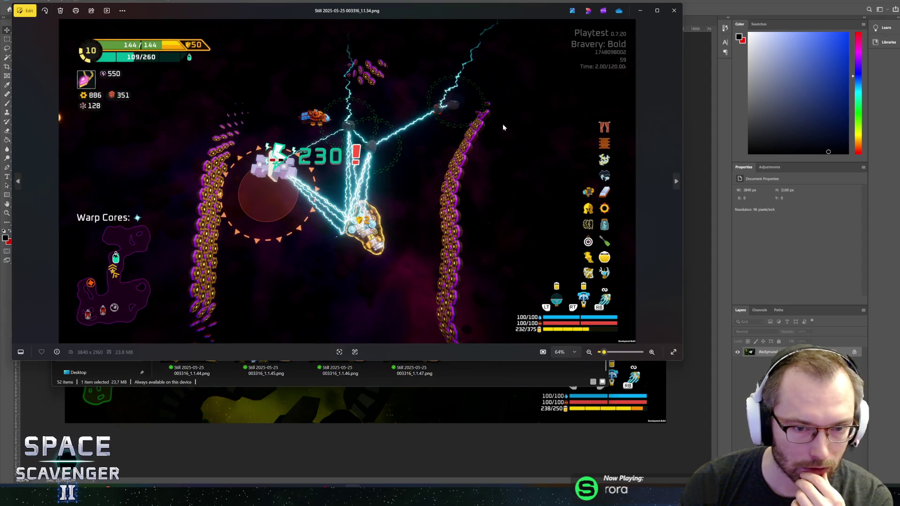
{"action": "left_click", "coordinate": [674, 12]}
{"action": "double_click", "coordinate": [488, 247]}
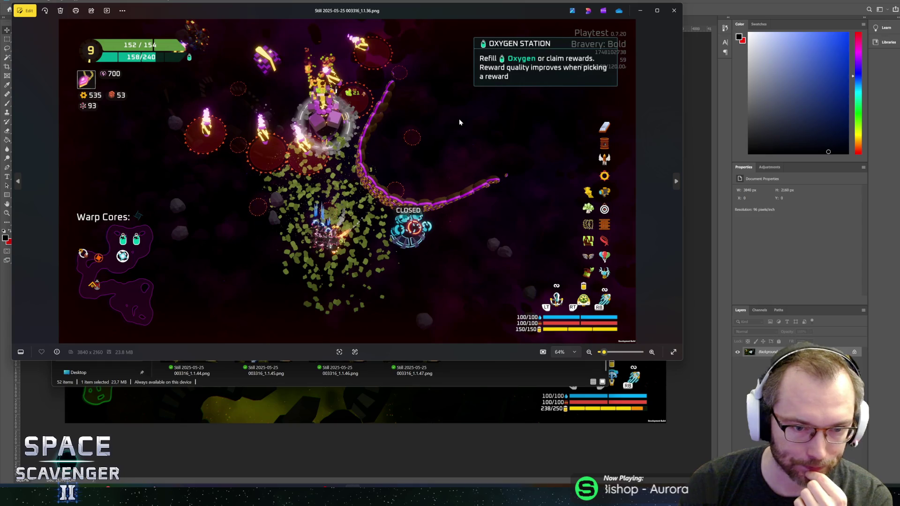
{"action": "left_click", "coordinate": [674, 10]}
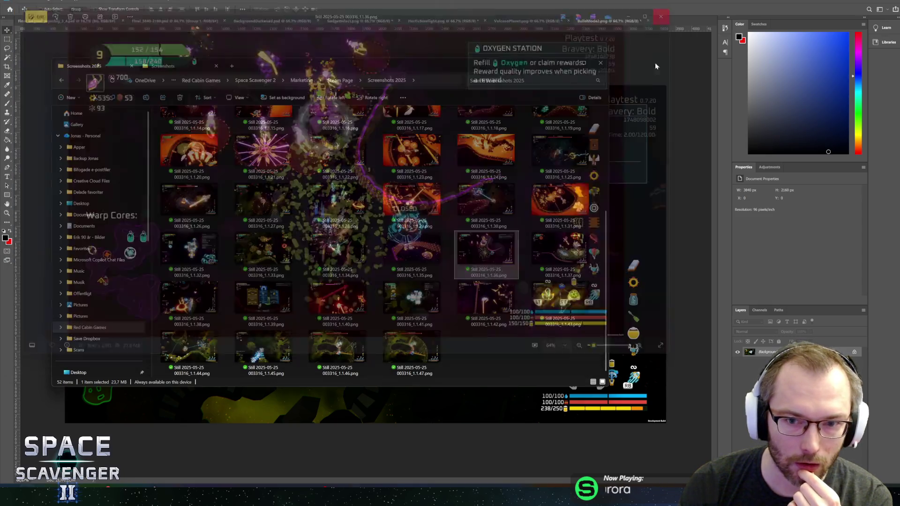
{"action": "double_click", "coordinate": [564, 253]}
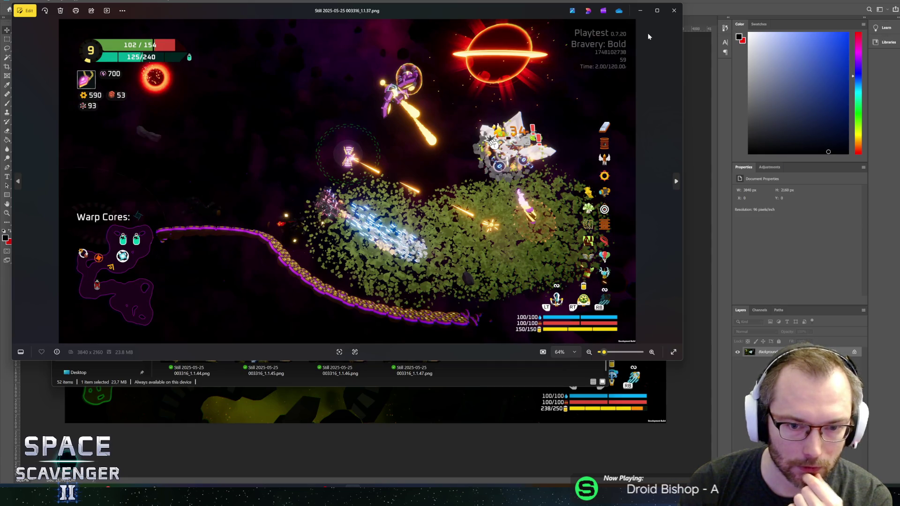
{"action": "left_click", "coordinate": [675, 8]}
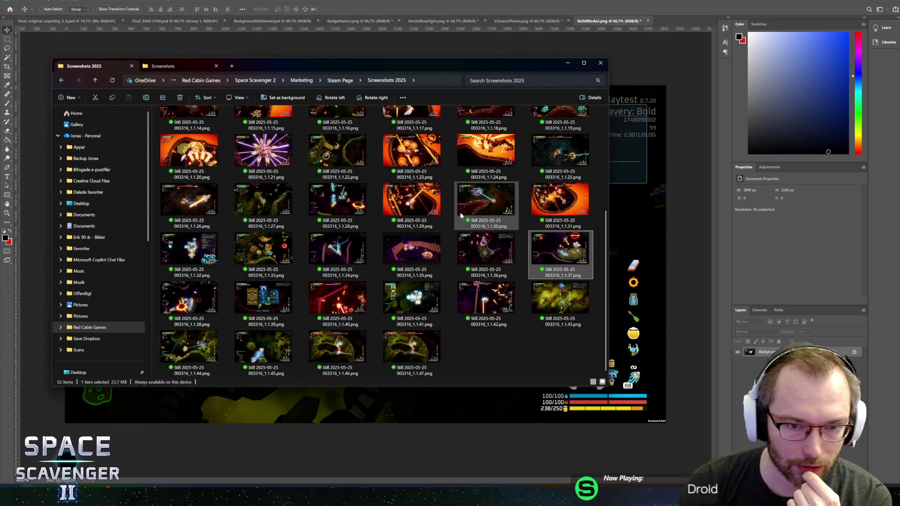
{"action": "double_click", "coordinate": [352, 154]}
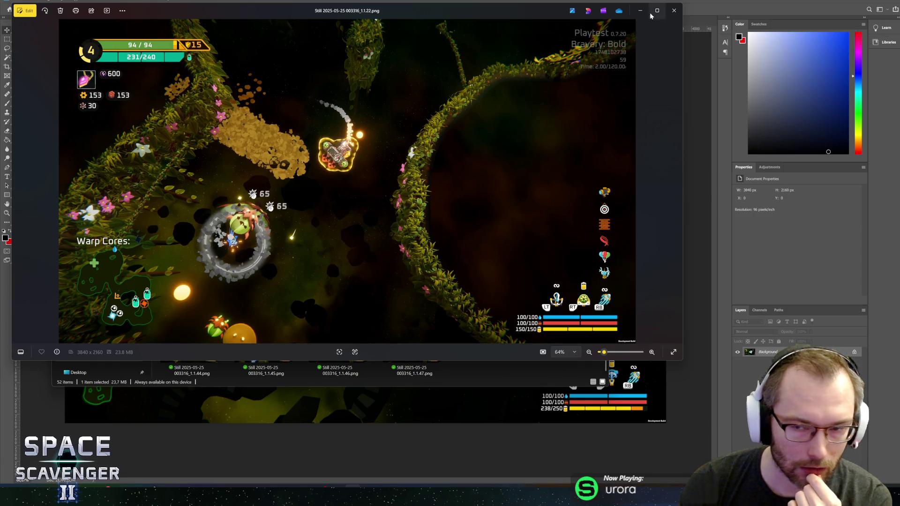
{"action": "left_click", "coordinate": [674, 11]}
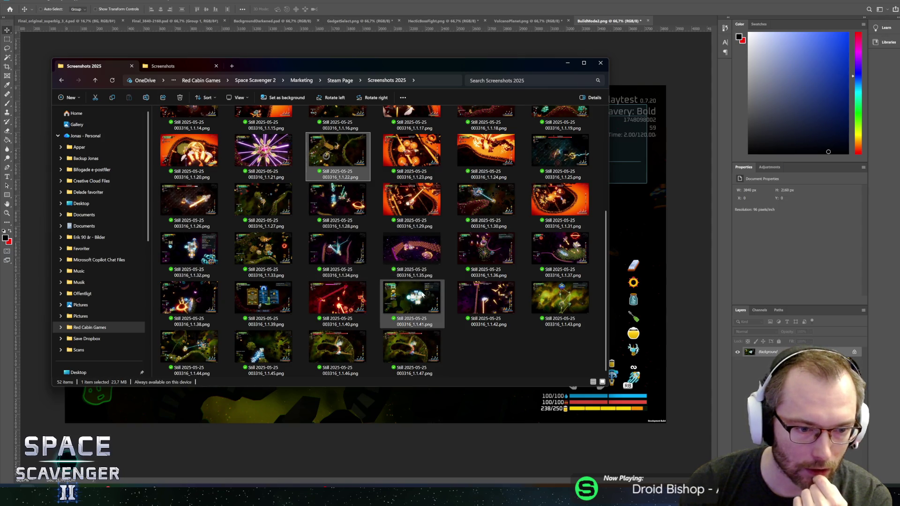
Preview the 1.1.38 still and open it in Photoshop as a new document.
{"action": "double_click", "coordinate": [194, 304]}
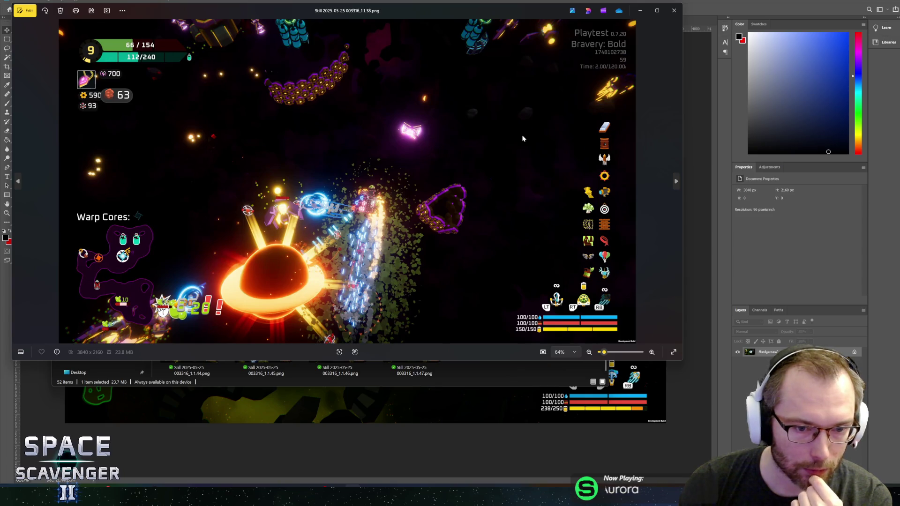
{"action": "left_click", "coordinate": [674, 9]}
{"action": "left_click_drag", "start_coordinate": [181, 303], "coordinate": [676, 19]}
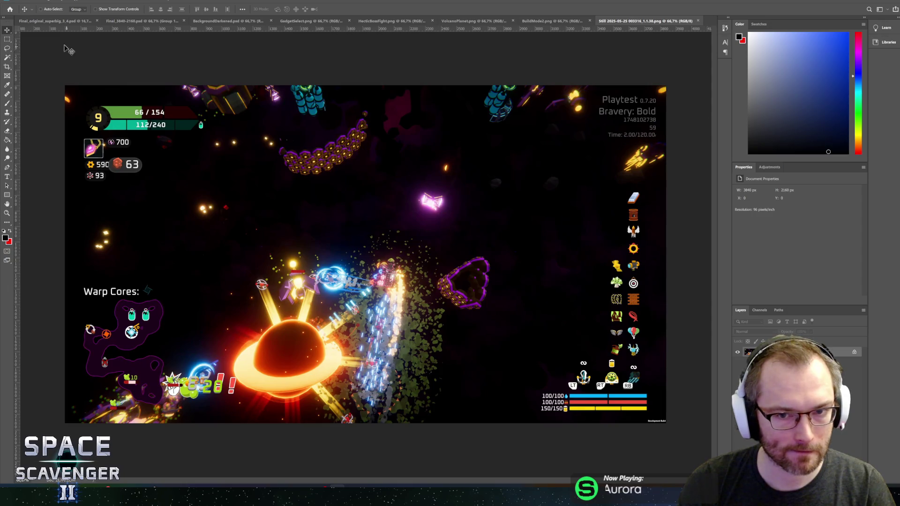
Export the new gameplay still at 0.5x size.
{"action": "left_click", "coordinate": [12, 1]}
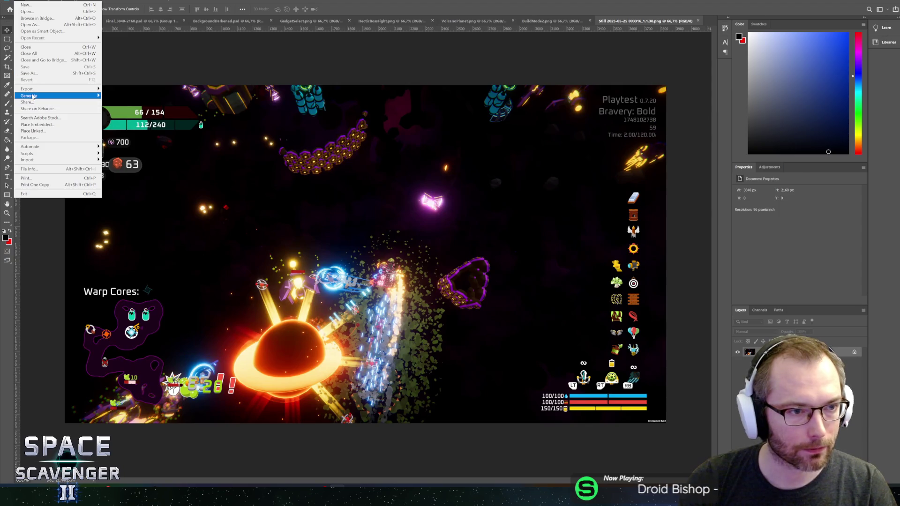
{"action": "mouse_move", "coordinate": [28, 89]}
{"action": "left_click", "coordinate": [146, 100]}
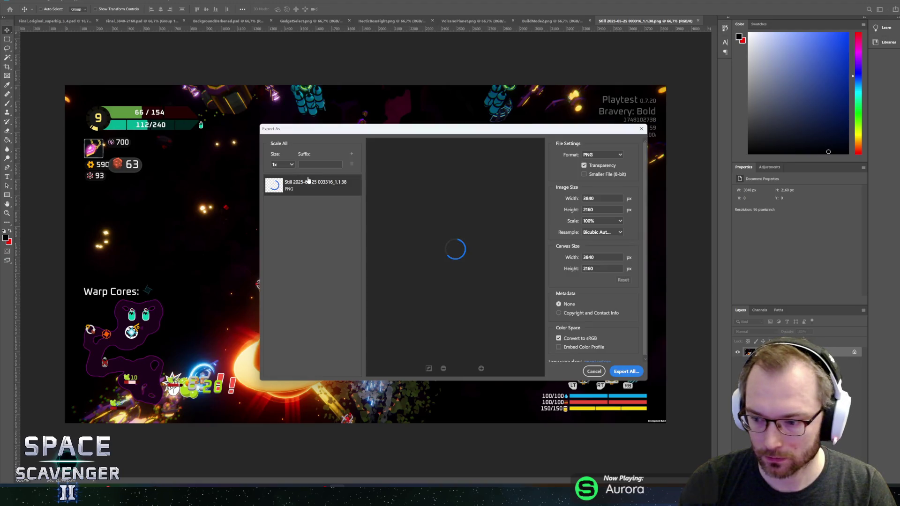
{"action": "left_click", "coordinate": [283, 164]}
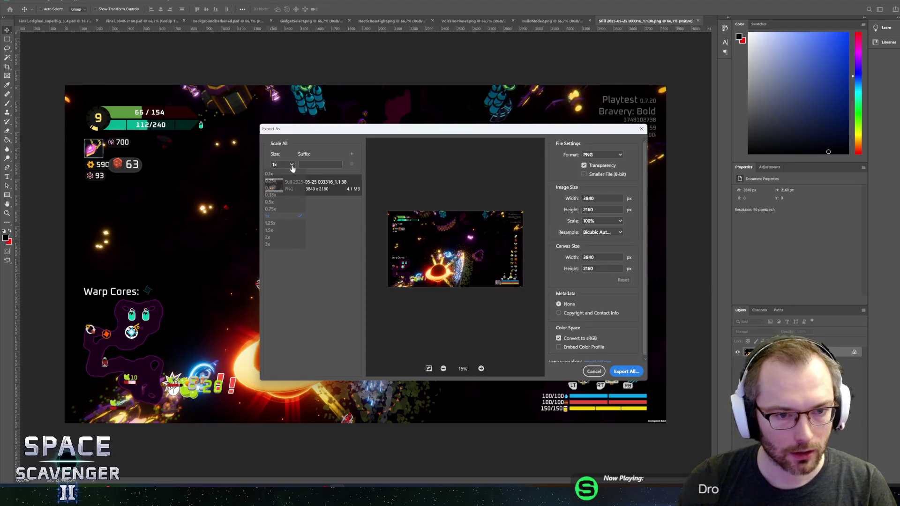
{"action": "left_click", "coordinate": [282, 197]}
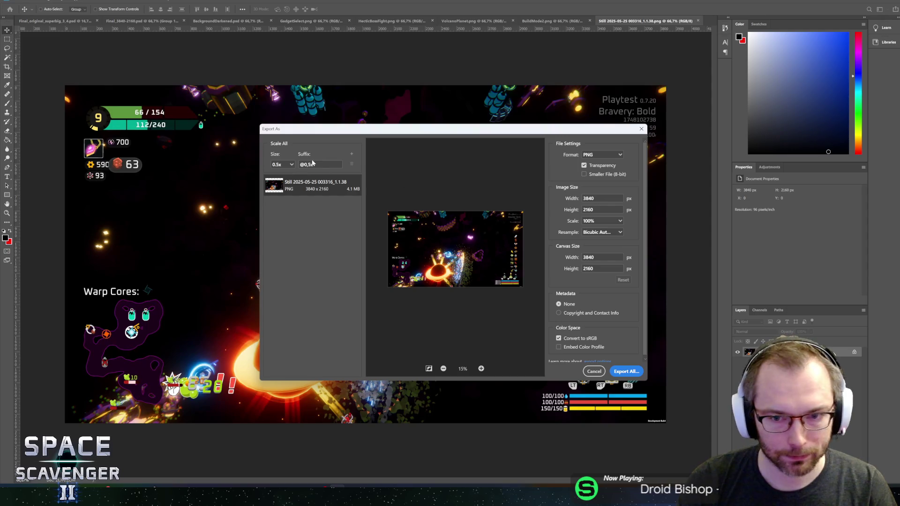
{"action": "left_click", "coordinate": [625, 371]}
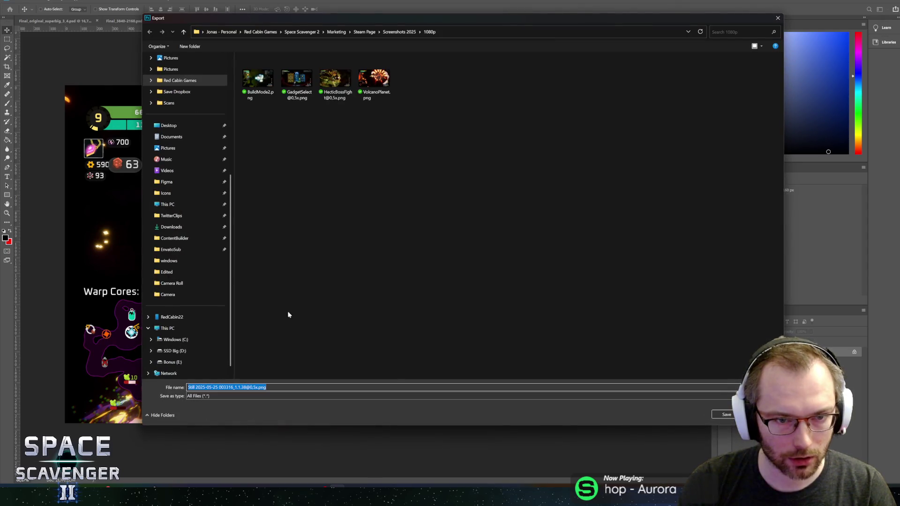
Save the export as VoidbornGameplay_2025.png in the 1080p folder.
{"action": "left_click", "coordinate": [247, 387]}
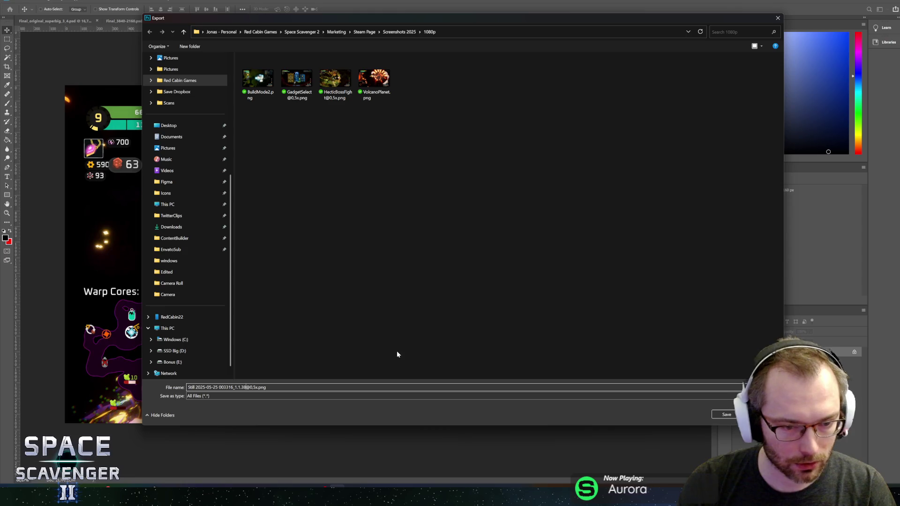
{"action": "key", "text": "Delete"}
{"action": "key", "text": "Delete"}
{"action": "key", "text": "Delete"}
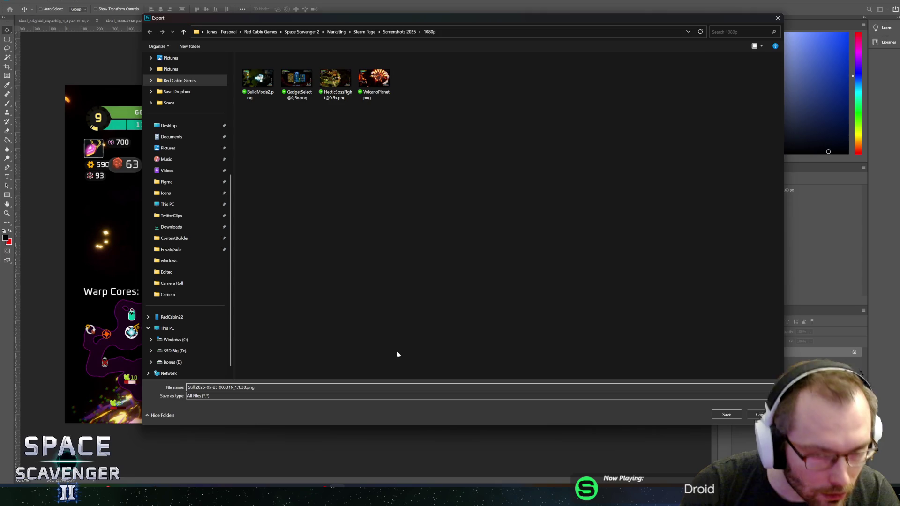
{"action": "key", "text": "shift+Home"}
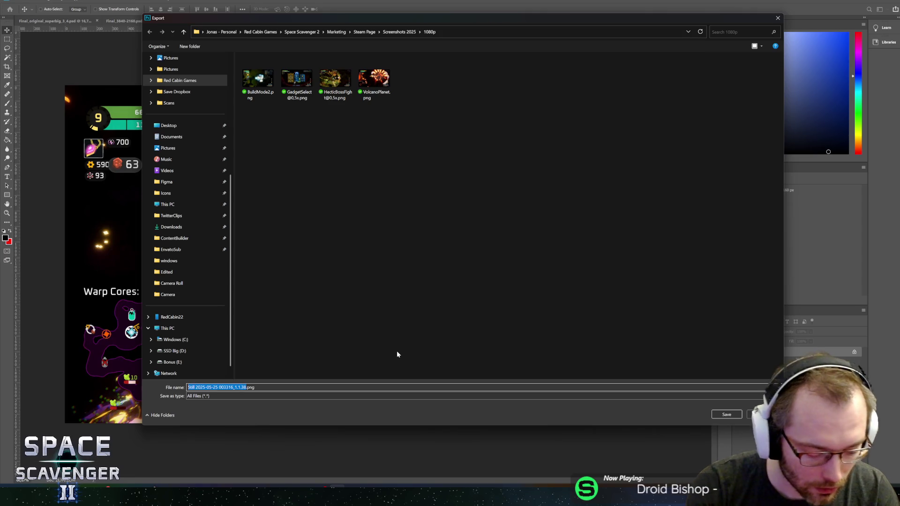
{"action": "type", "text": "VoidbornGamep"}
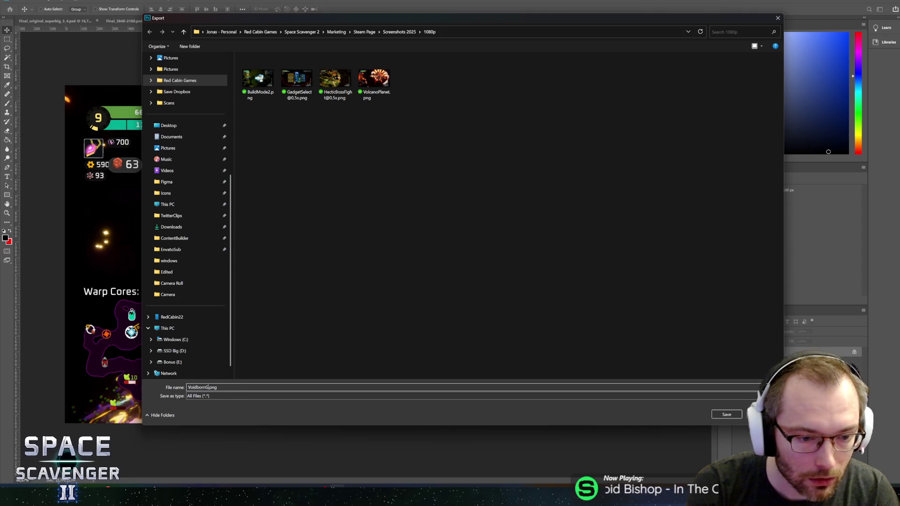
{"action": "type", "text": "lay"}
{"action": "type", "text": "2025"}
{"action": "key", "text": "BackSpace"}
{"action": "key", "text": "BackSpace"}
{"action": "key", "text": "BackSpace"}
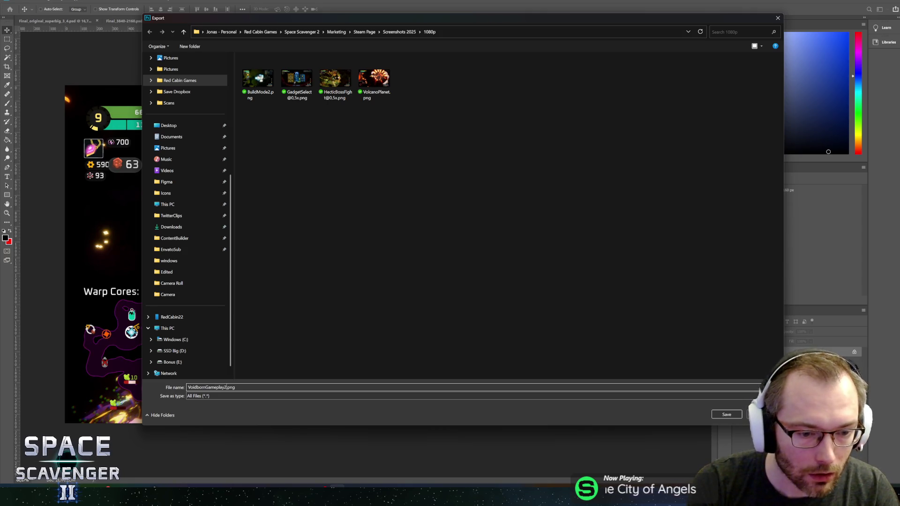
{"action": "type", "text": "_2025"}
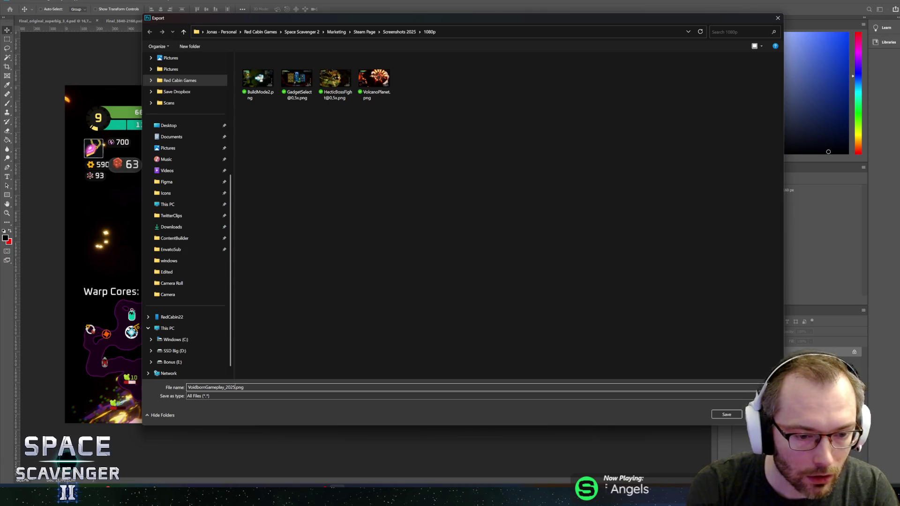
{"action": "key", "text": "Return"}
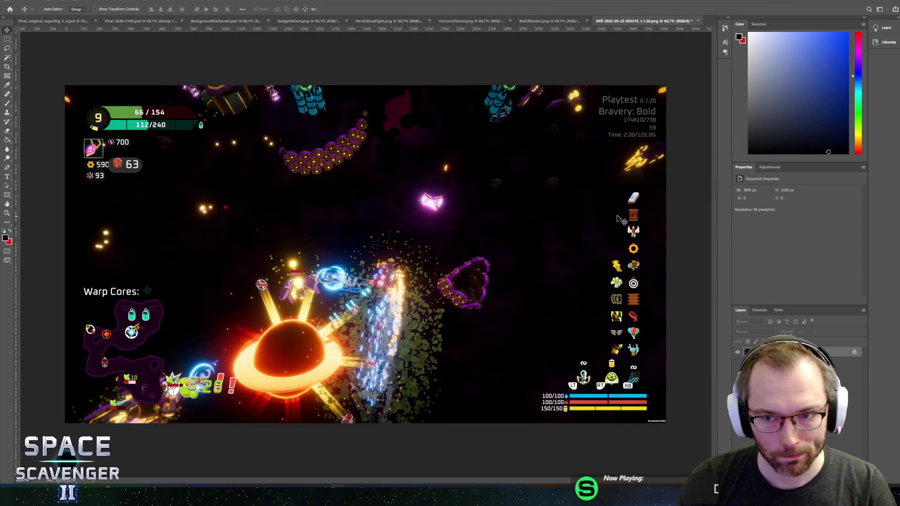
{"action": "key", "text": "alt+Tab"}
Arrange the Screenshots 2025 folder window beside the Fillout form.
{"action": "key", "text": "Tab"}
{"action": "key", "text": "Tab"}
{"action": "key", "text": "Tab"}
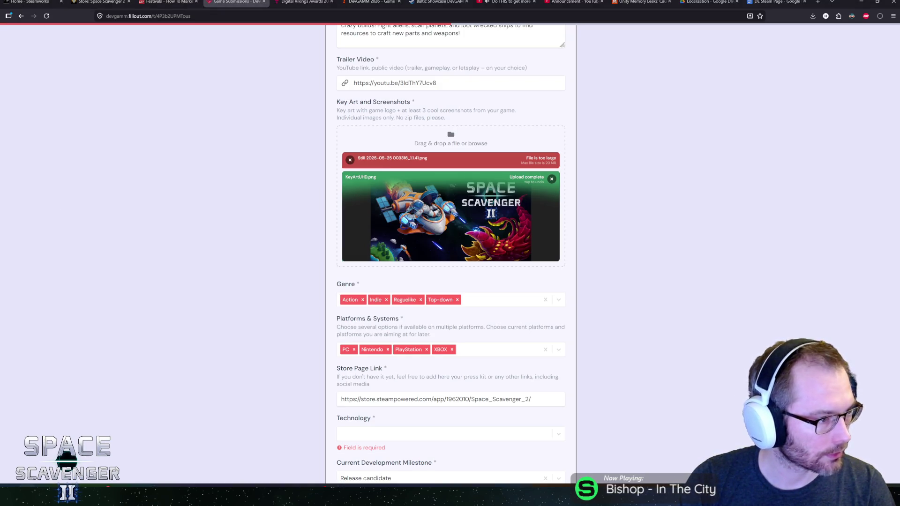
{"action": "key", "text": "alt+Tab"}
{"action": "key", "text": "Tab"}
{"action": "key", "text": "Tab"}
{"action": "left_click_drag", "start_coordinate": [251, 61], "coordinate": [0, 61]}
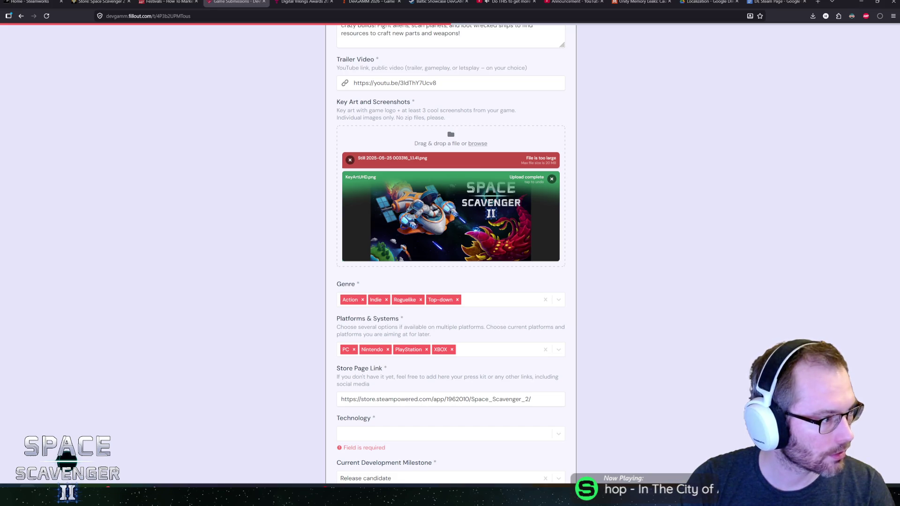
Remove the rejected oversized still and upload VolcanoPlanet, BuildMode2, GadgetSelect and HecticBossFight PNGs.
{"action": "mouse_move", "coordinate": [895, 160]}
{"action": "left_mouse_down"}
{"action": "mouse_move", "coordinate": [428, 160]}
{"action": "mouse_move", "coordinate": [425, 150]}
{"action": "mouse_move", "coordinate": [430, 155]}
{"action": "left_mouse_up"}
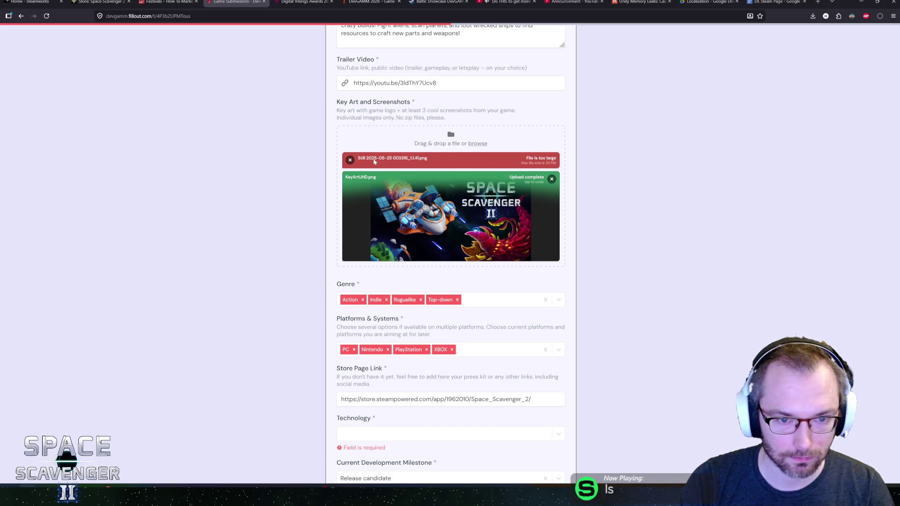
{"action": "left_click", "coordinate": [350, 160]}
{"action": "mouse_move", "coordinate": [60, 197]}
{"action": "left_mouse_down"}
{"action": "mouse_move", "coordinate": [294, 113]}
{"action": "mouse_move", "coordinate": [417, 141]}
{"action": "mouse_move", "coordinate": [408, 142]}
{"action": "left_mouse_up"}
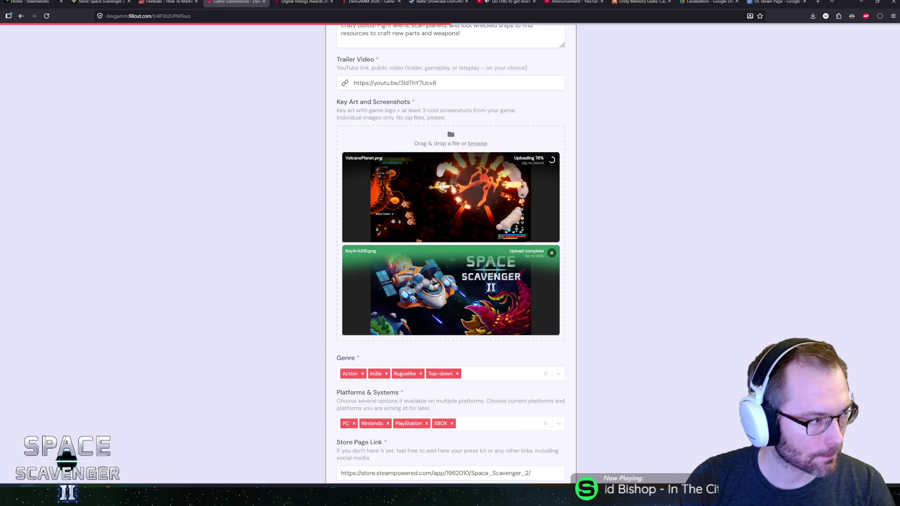
{"action": "mouse_move", "coordinate": [59, 198]}
{"action": "left_mouse_down"}
{"action": "mouse_move", "coordinate": [450, 137]}
{"action": "mouse_move", "coordinate": [406, 147]}
{"action": "left_mouse_up"}
{"action": "left_click_drag", "start_coordinate": [357, 89], "coordinate": [452, 136]}
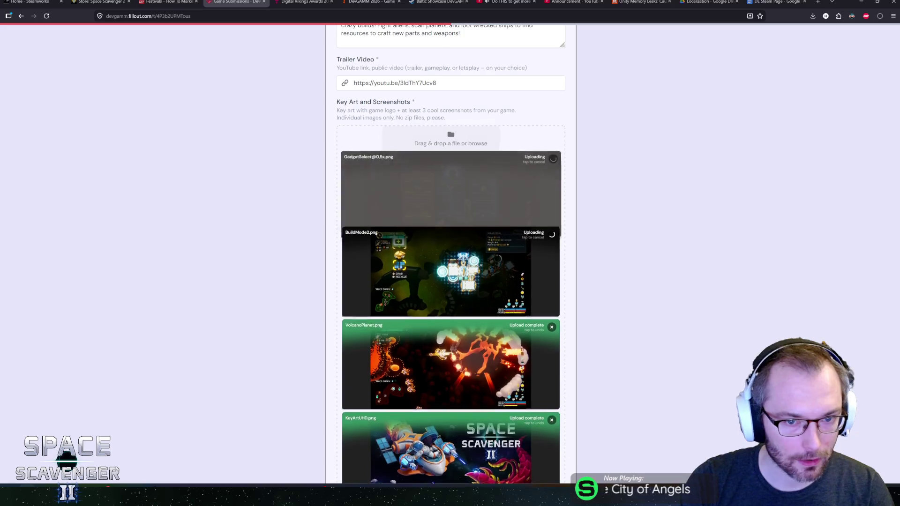
{"action": "left_click_drag", "start_coordinate": [337, 94], "coordinate": [451, 141]}
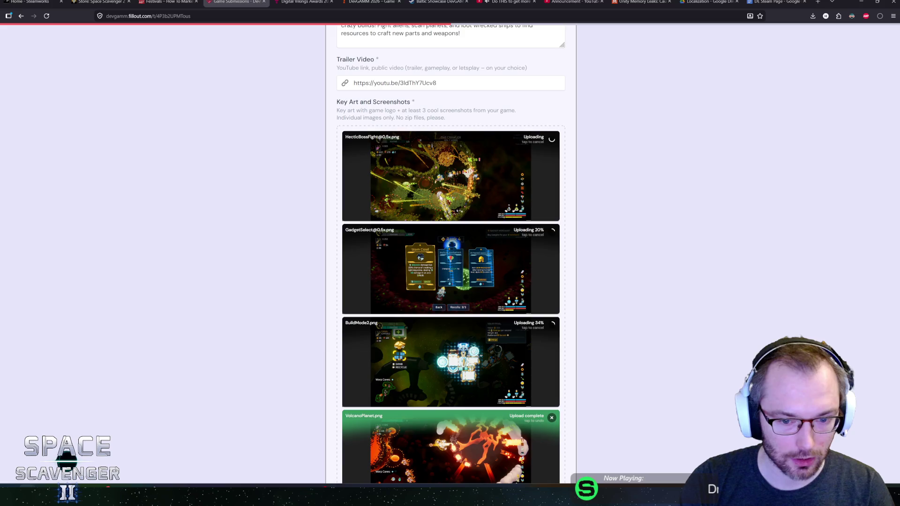
Check that the four screenshots sit beside KeyArtUHD.png in the Key Art and Screenshots field.
{"action": "scroll", "coordinate": [3, 132], "scroll_direction": "down", "scroll_amount": 2}
{"action": "scroll", "coordinate": [3, 133], "scroll_direction": "up", "scroll_amount": 4}
{"action": "mouse_move", "coordinate": [3, 132]}
{"action": "left_mouse_down"}
{"action": "mouse_move", "coordinate": [386, 147]}
{"action": "mouse_move", "coordinate": [422, 190]}
{"action": "mouse_move", "coordinate": [418, 211]}
{"action": "left_mouse_up"}
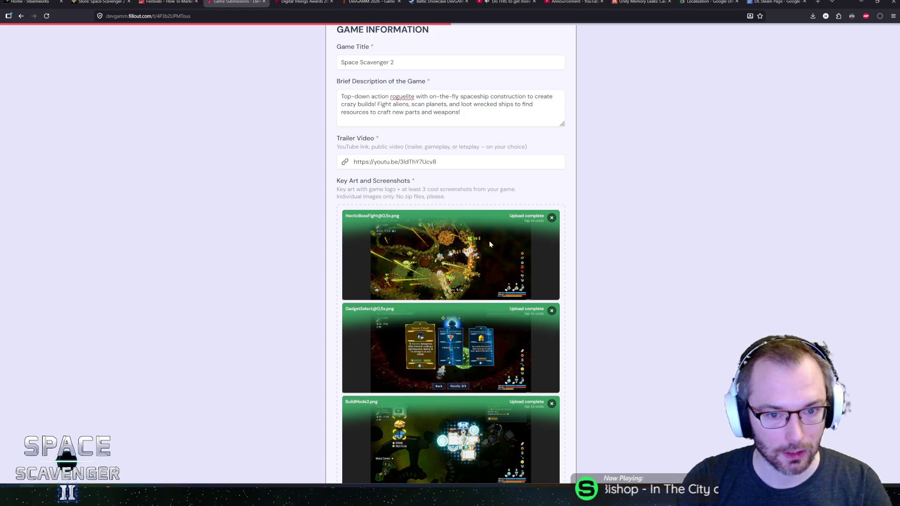
{"action": "scroll", "coordinate": [272, 258], "scroll_direction": "down", "scroll_amount": 5}
{"action": "scroll", "coordinate": [282, 248], "scroll_direction": "up", "scroll_amount": 5}
{"action": "scroll", "coordinate": [52, 180], "scroll_direction": "down", "scroll_amount": 3}
{"action": "mouse_move", "coordinate": [482, 215]}
{"action": "left_mouse_down"}
{"action": "mouse_move", "coordinate": [504, 181]}
{"action": "mouse_move", "coordinate": [460, 225]}
{"action": "mouse_move", "coordinate": [431, 44]}
{"action": "left_mouse_up"}
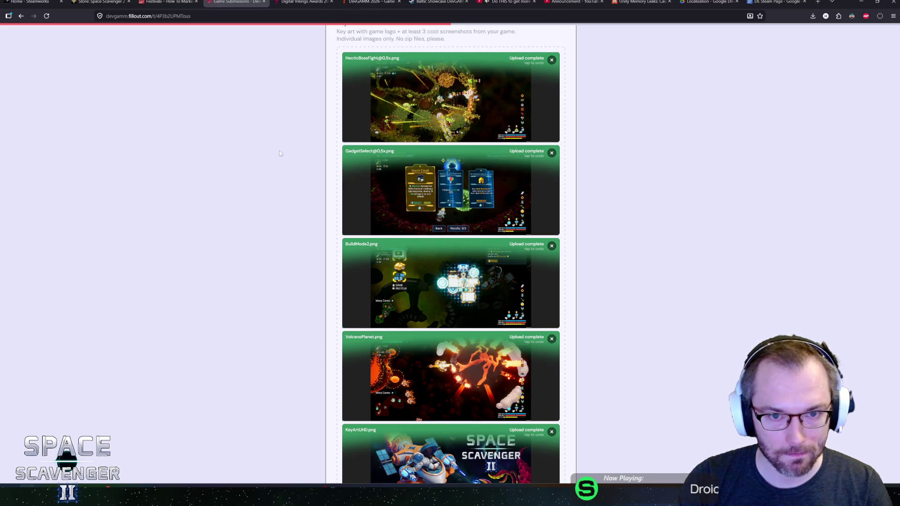
{"action": "scroll", "coordinate": [301, 198], "scroll_direction": "up", "scroll_amount": 5}
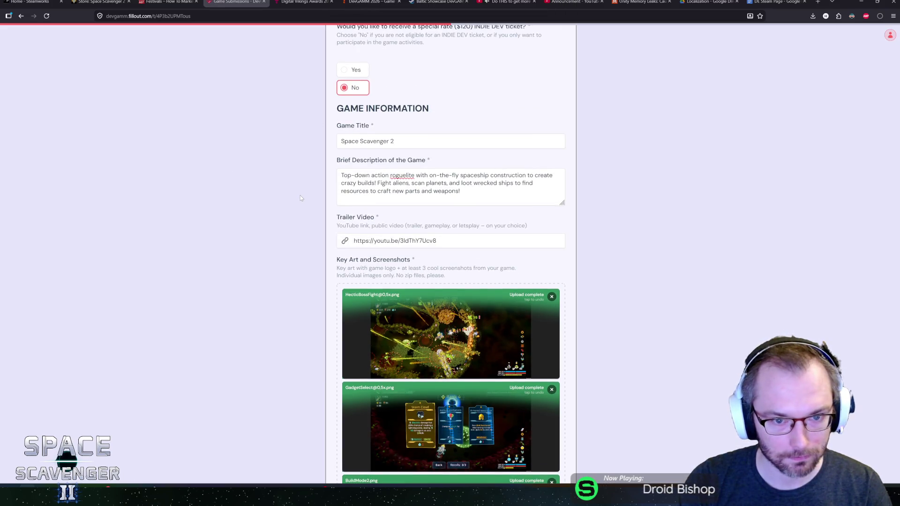
{"action": "scroll", "coordinate": [300, 197], "scroll_direction": "down", "scroll_amount": 6}
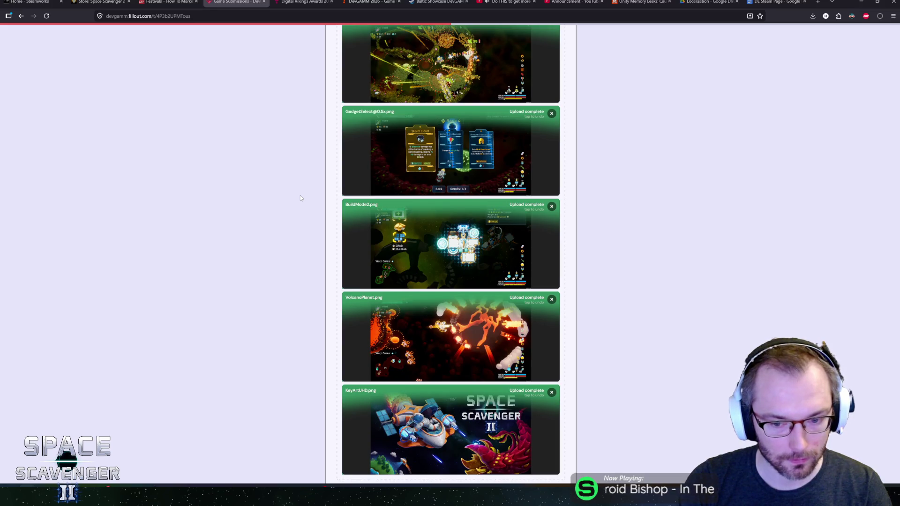
{"action": "scroll", "coordinate": [301, 197], "scroll_direction": "down", "scroll_amount": 3}
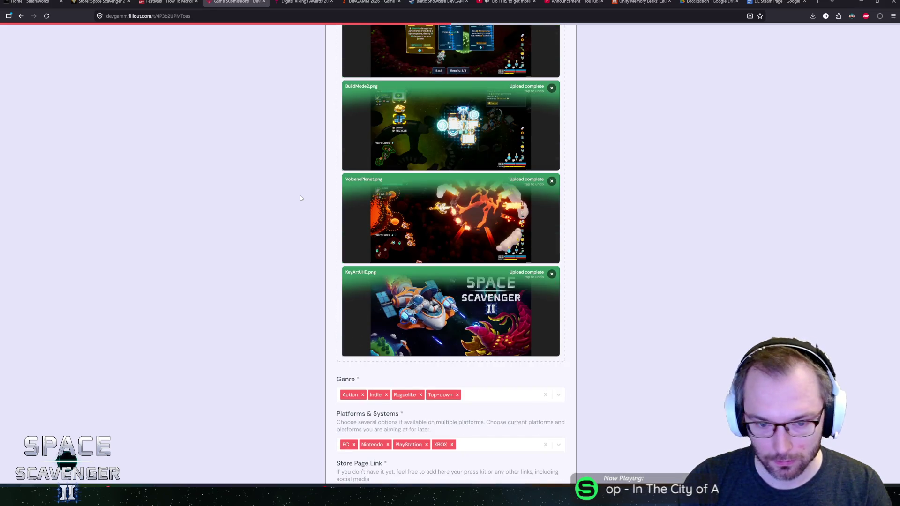
{"action": "scroll", "coordinate": [300, 197], "scroll_direction": "up", "scroll_amount": 3}
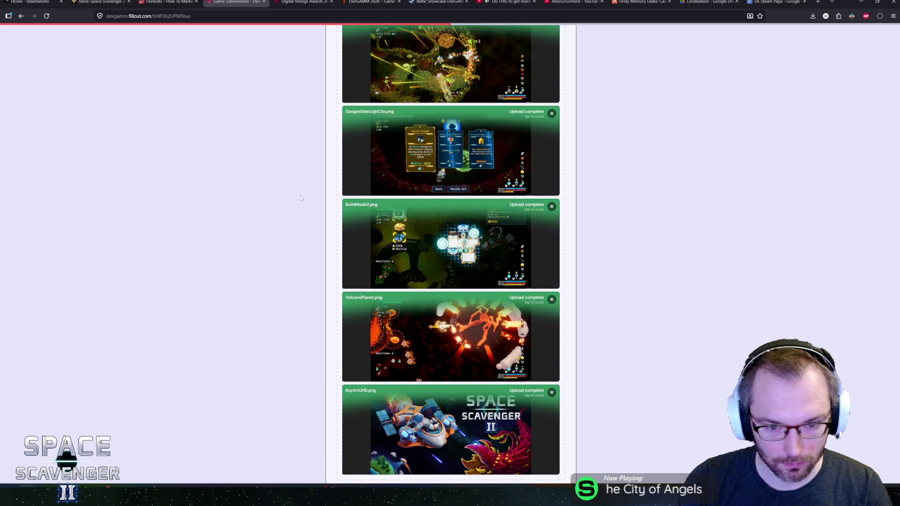
{"action": "scroll", "coordinate": [300, 198], "scroll_direction": "down", "scroll_amount": 3}
{"action": "scroll", "coordinate": [301, 197], "scroll_direction": "up", "scroll_amount": 3}
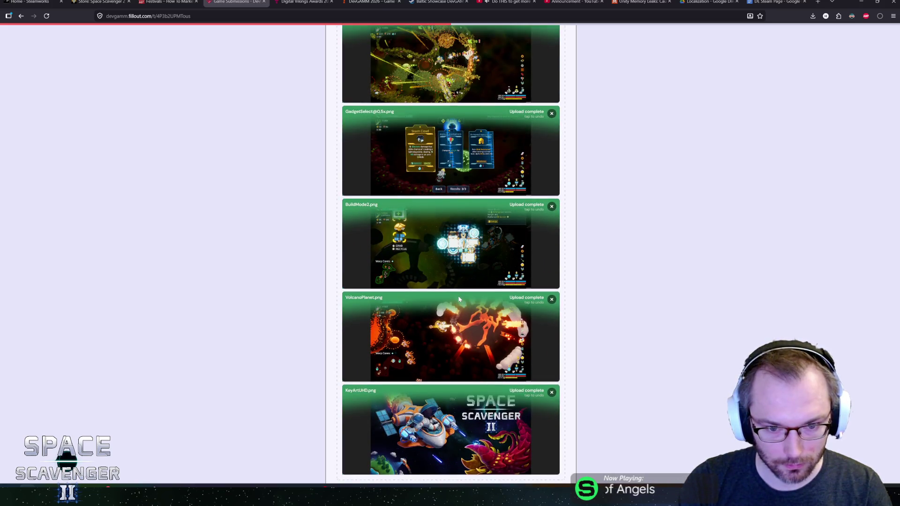
{"action": "scroll", "coordinate": [511, 262], "scroll_direction": "up", "scroll_amount": 1}
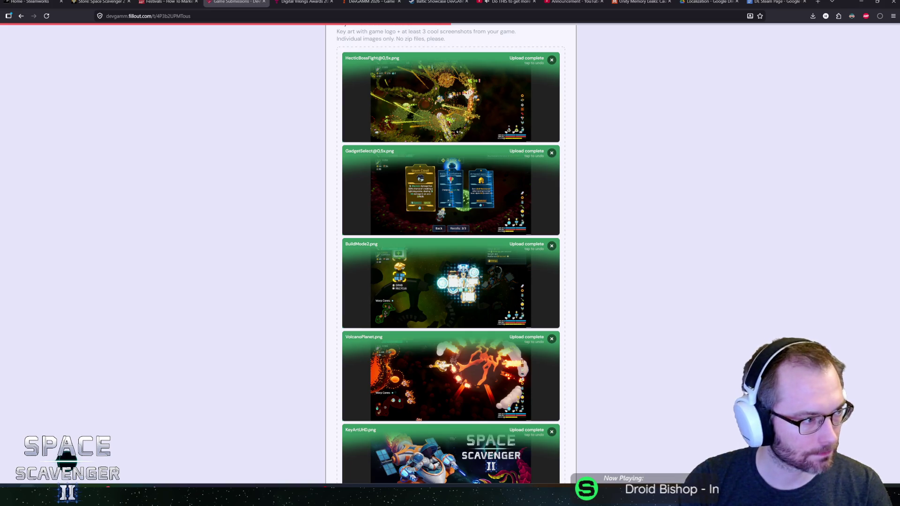
{"action": "scroll", "coordinate": [491, 256], "scroll_direction": "down", "scroll_amount": 10}
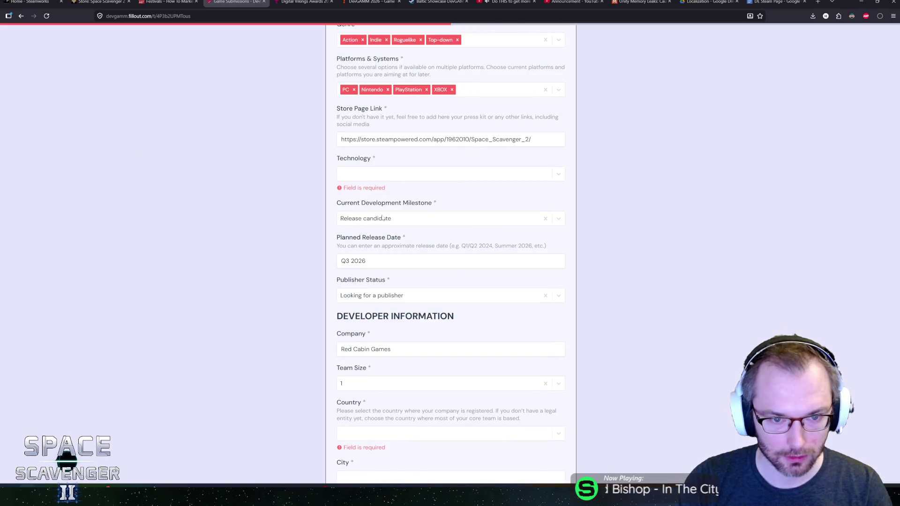
Choose Unity as the game's technology.
{"action": "scroll", "coordinate": [202, 245], "scroll_direction": "down", "scroll_amount": 1}
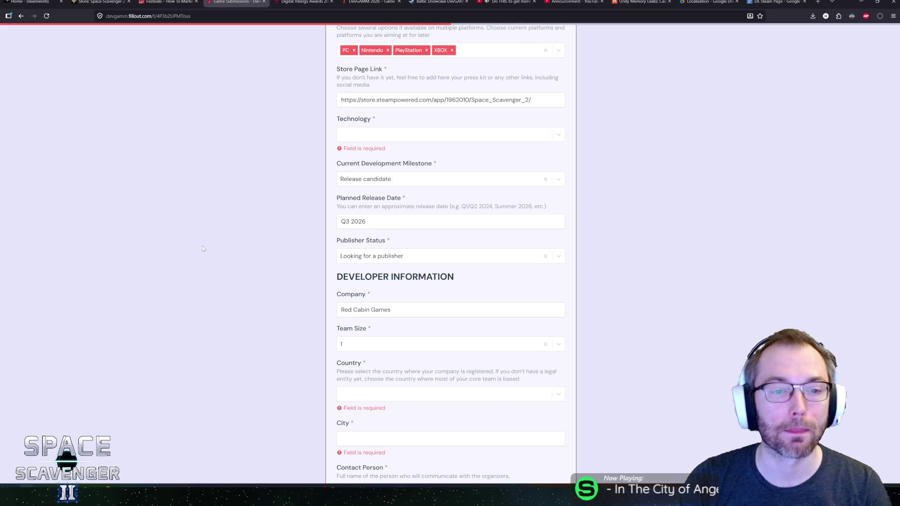
{"action": "left_click", "coordinate": [370, 135]}
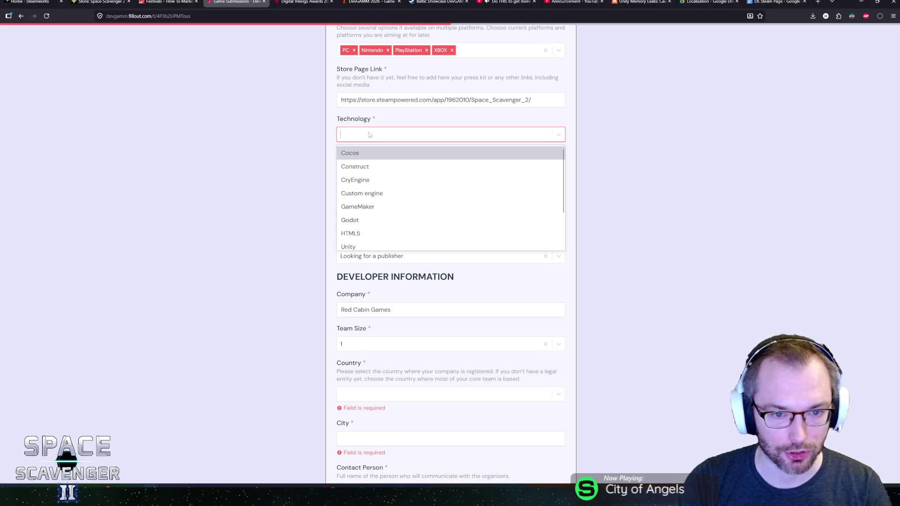
{"action": "left_click", "coordinate": [352, 245]}
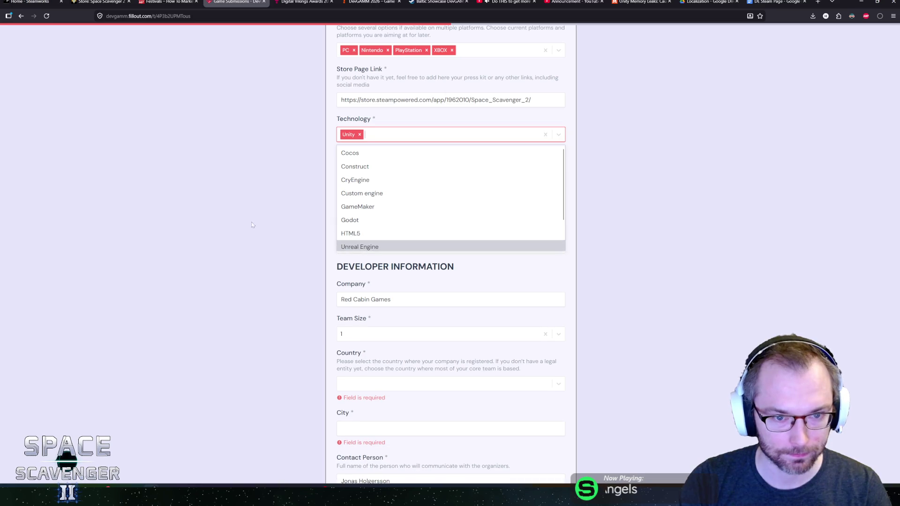
{"action": "left_click", "coordinate": [253, 206]}
{"action": "left_click", "coordinate": [406, 131]}
{"action": "scroll", "coordinate": [404, 173], "scroll_direction": "down", "scroll_amount": 2}
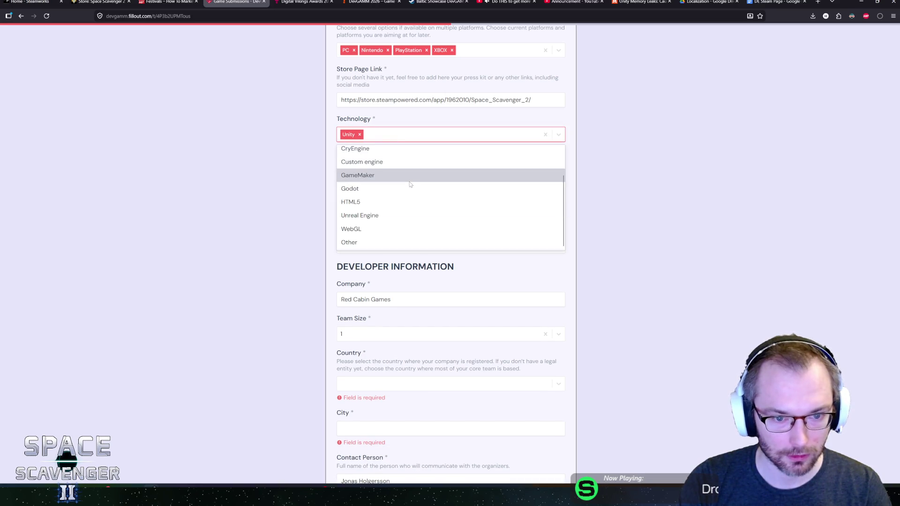
{"action": "left_click", "coordinate": [273, 233]}
{"action": "scroll", "coordinate": [271, 230], "scroll_direction": "up", "scroll_amount": 2}
Set the current development milestone to Release candidate.
{"action": "left_click", "coordinate": [545, 208]}
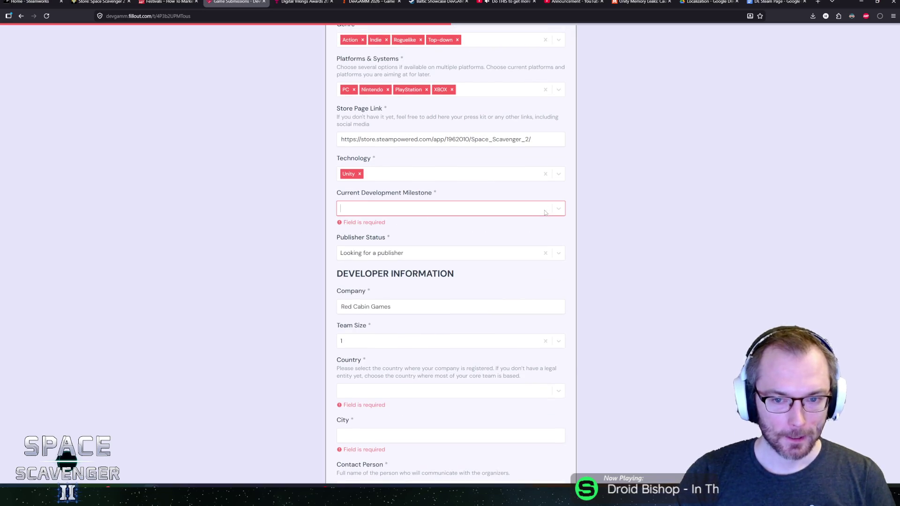
{"action": "left_click", "coordinate": [407, 210]}
{"action": "scroll", "coordinate": [418, 243], "scroll_direction": "down", "scroll_amount": 1}
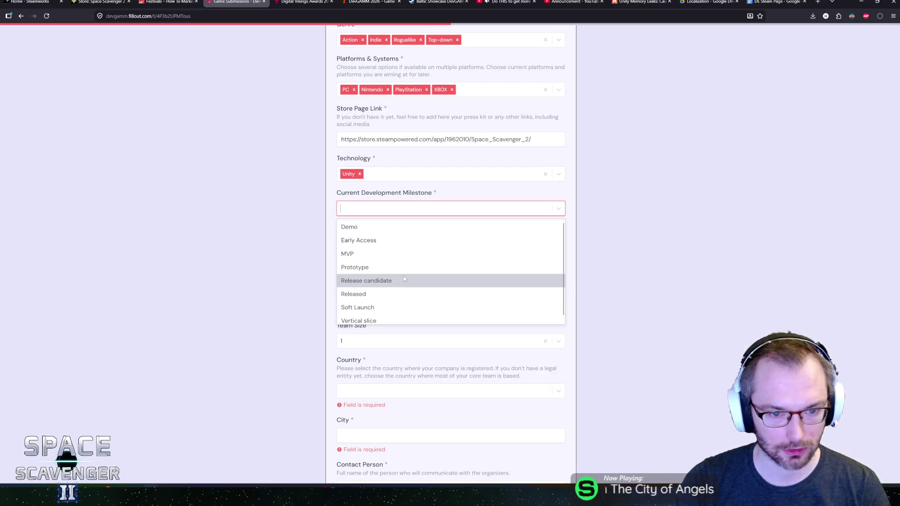
{"action": "scroll", "coordinate": [389, 242], "scroll_direction": "up", "scroll_amount": 1}
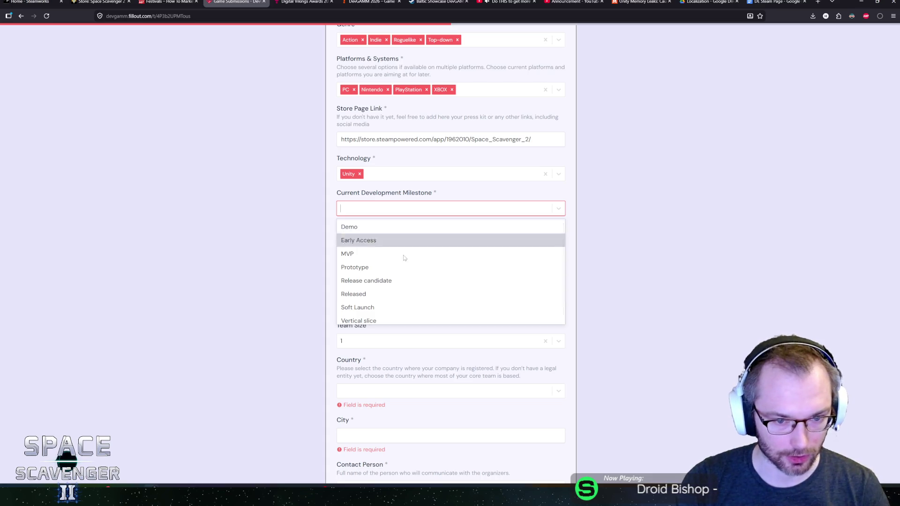
{"action": "left_click", "coordinate": [392, 282]}
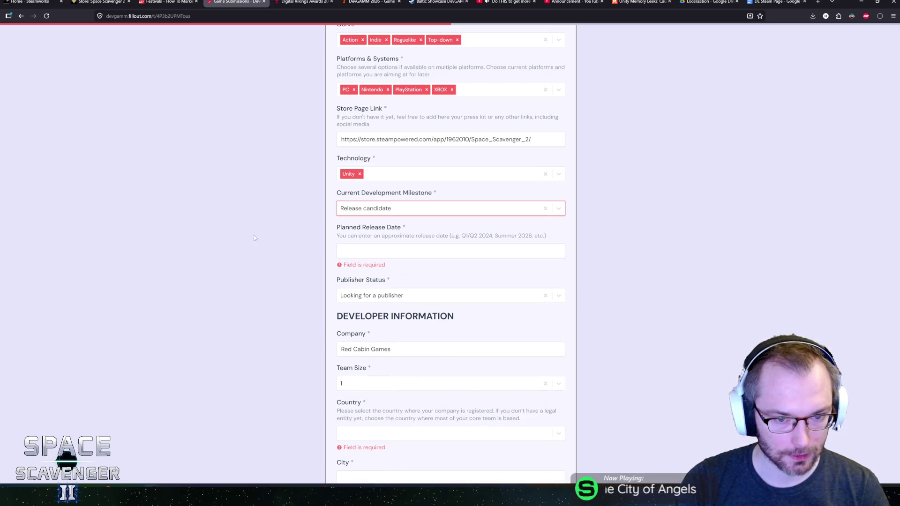
Enter Q3 2026 as the planned release date.
{"action": "left_click", "coordinate": [341, 250]}
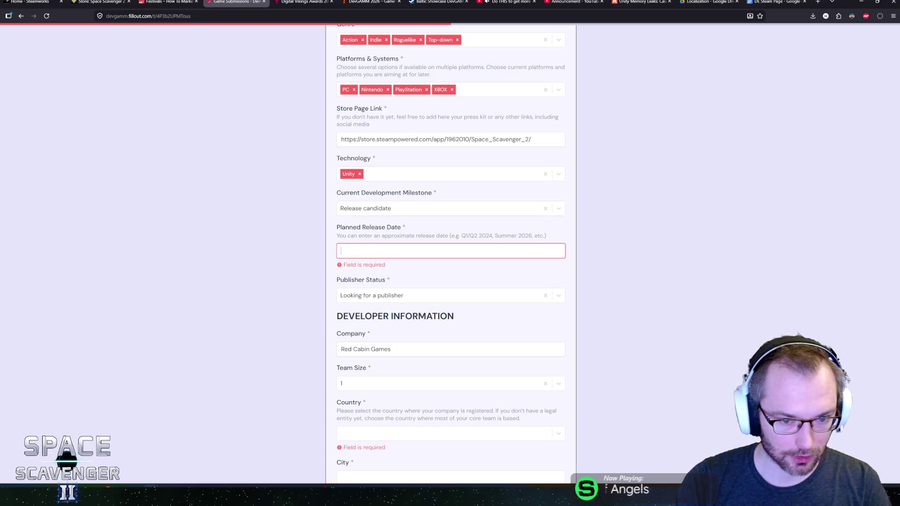
{"action": "type", "text": "Q3 2026"}
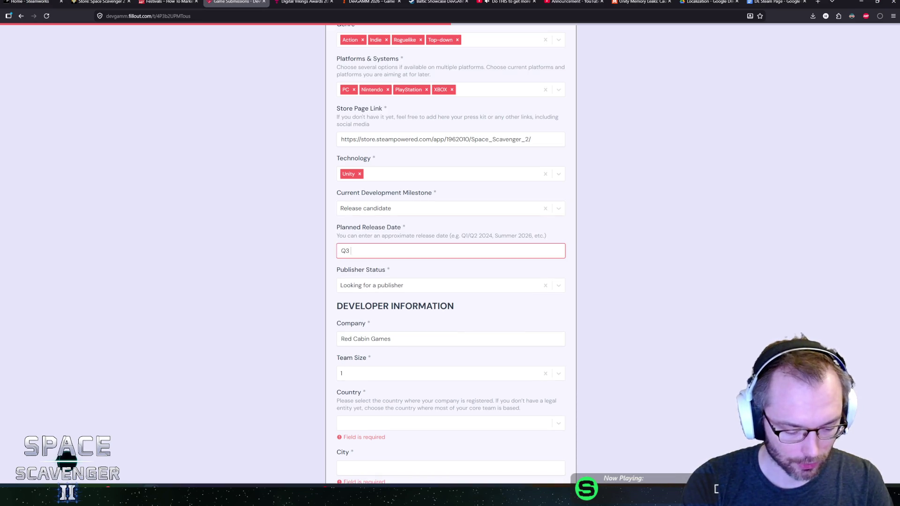
{"action": "left_click", "coordinate": [282, 275]}
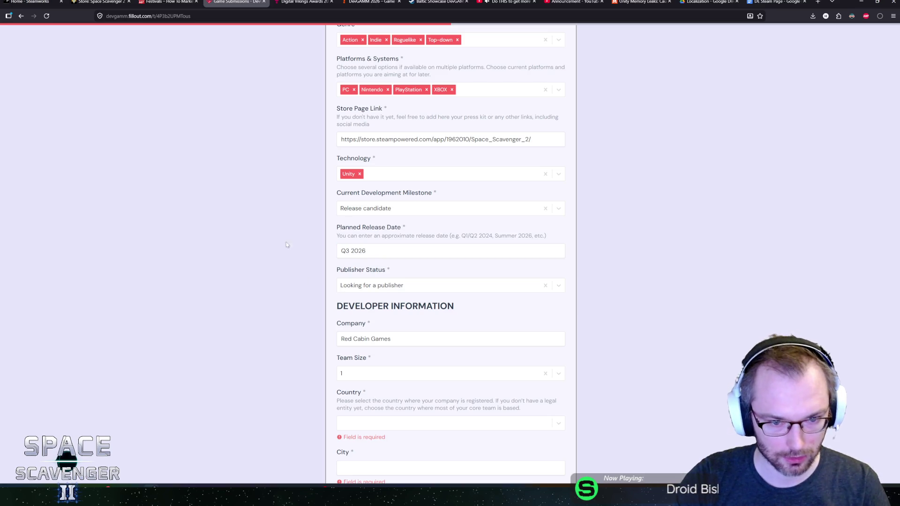
{"action": "scroll", "coordinate": [290, 240], "scroll_direction": "down", "scroll_amount": 3}
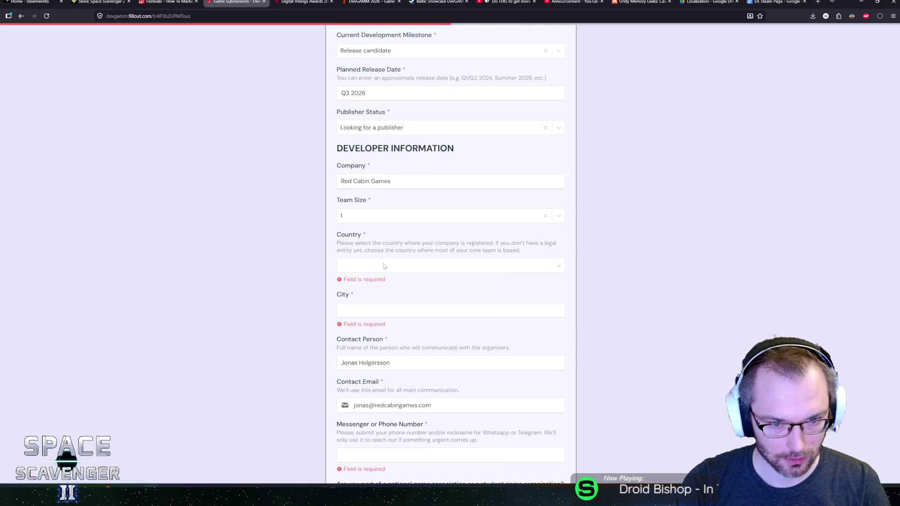
Choose Sweden as the company's country.
{"action": "left_click", "coordinate": [389, 266]}
{"action": "type", "text": "swed"}
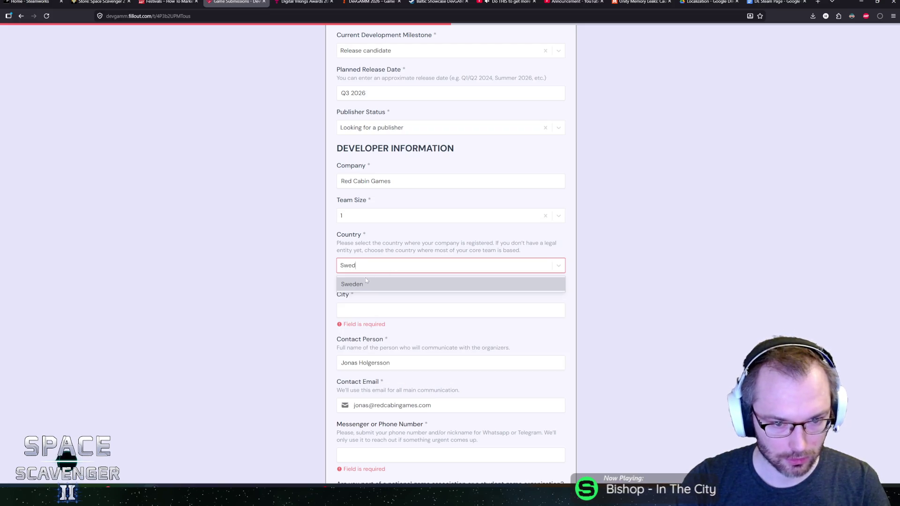
{"action": "key", "text": "Return"}
{"action": "scroll", "coordinate": [238, 214], "scroll_direction": "up", "scroll_amount": 20}
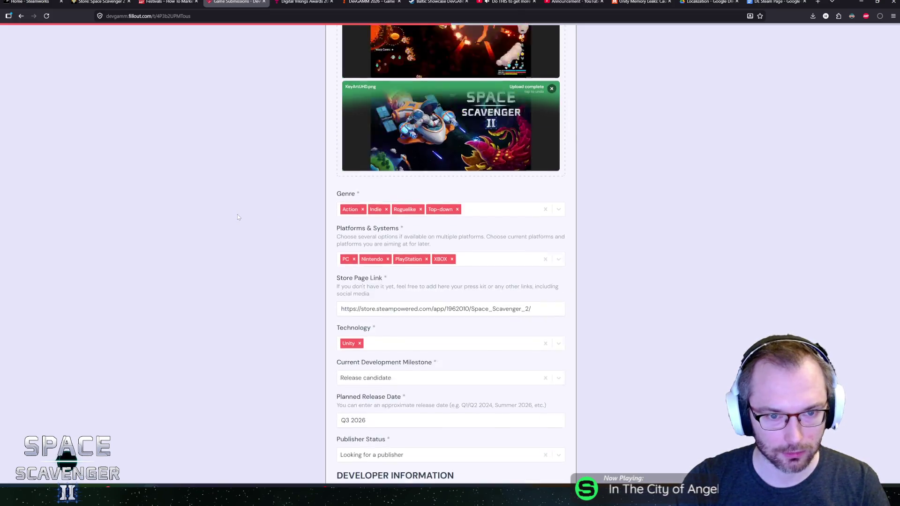
{"action": "scroll", "coordinate": [239, 216], "scroll_direction": "down", "scroll_amount": 20}
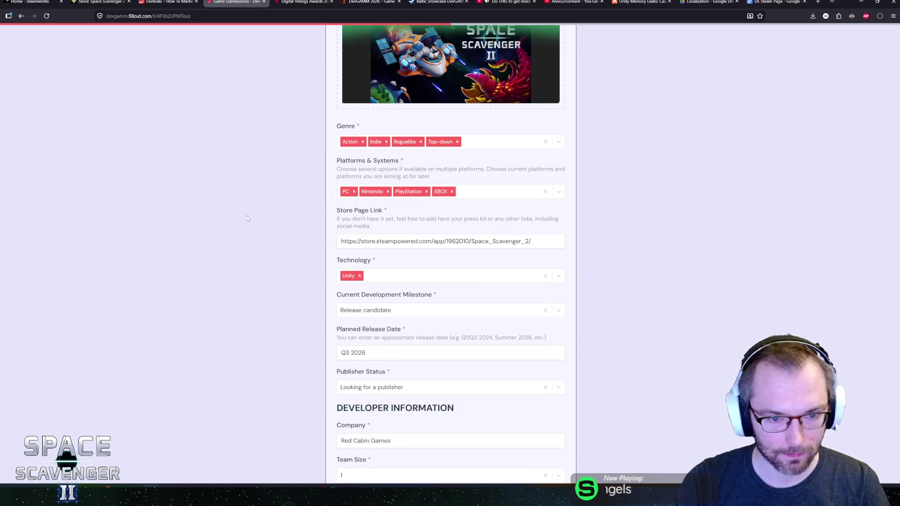
{"action": "scroll", "coordinate": [248, 218], "scroll_direction": "down", "scroll_amount": 6}
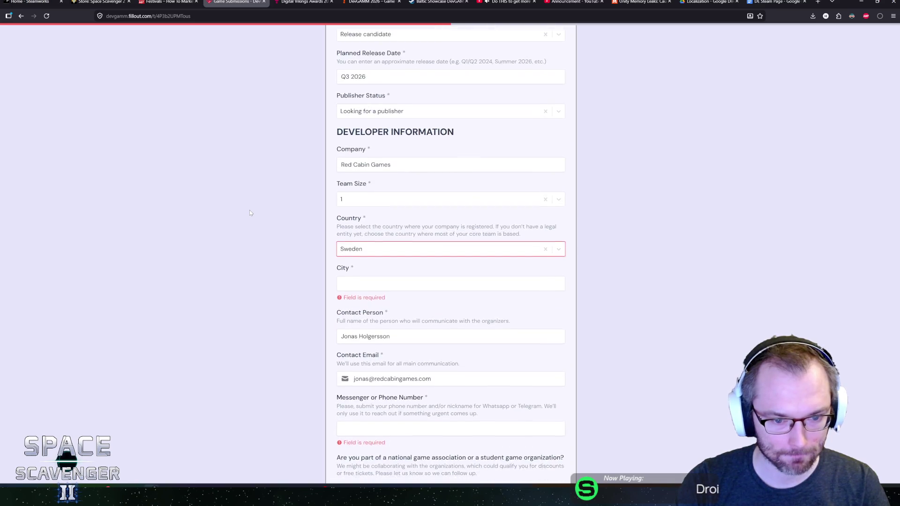
{"action": "scroll", "coordinate": [249, 213], "scroll_direction": "down", "scroll_amount": 1}
Enter Uppsala as the city, then move to the Messenger or Phone Number field.
{"action": "key", "text": "Tab"}
{"action": "type", "text": "Uppsala"}
{"action": "left_click", "coordinate": [288, 301]}
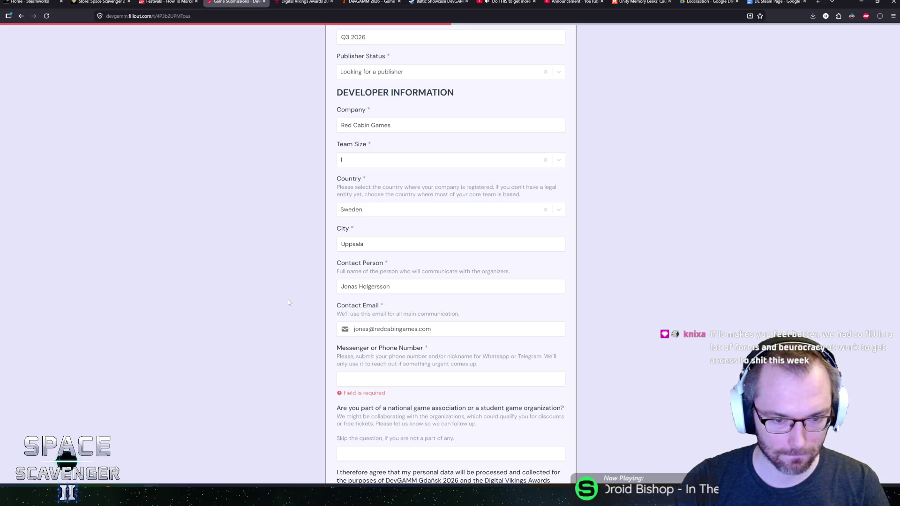
{"action": "scroll", "coordinate": [288, 303], "scroll_direction": "down", "scroll_amount": 2}
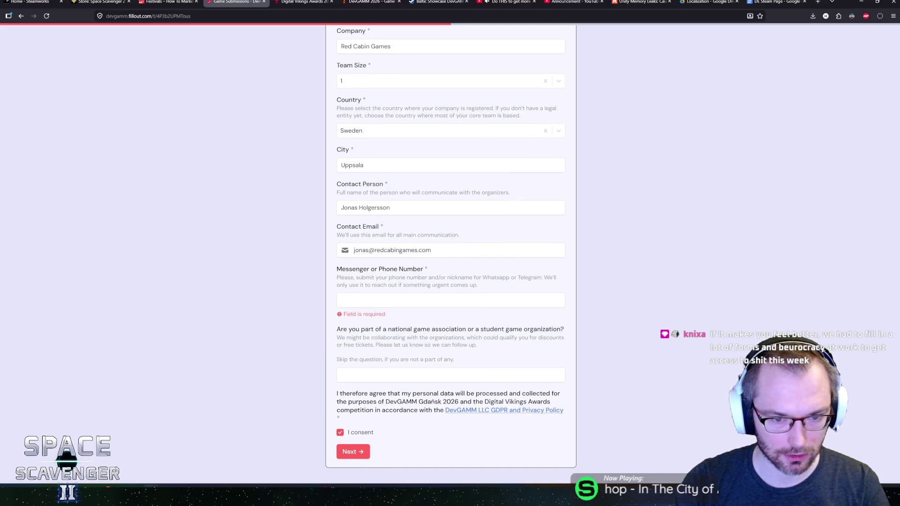
{"action": "left_click", "coordinate": [353, 300]}
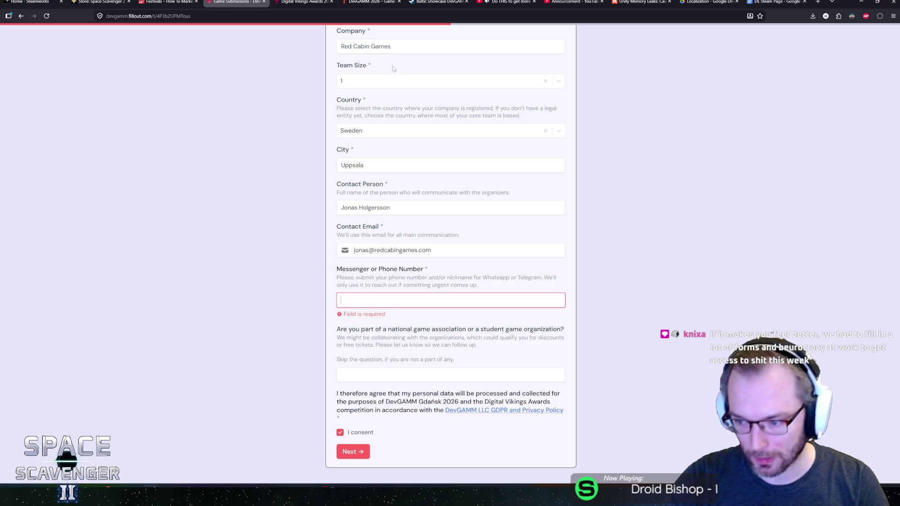
{"action": "key", "text": "ctrl+n"}
{"action": "key", "text": "ctrl+w"}
{"action": "key", "text": "ctrl+w"}
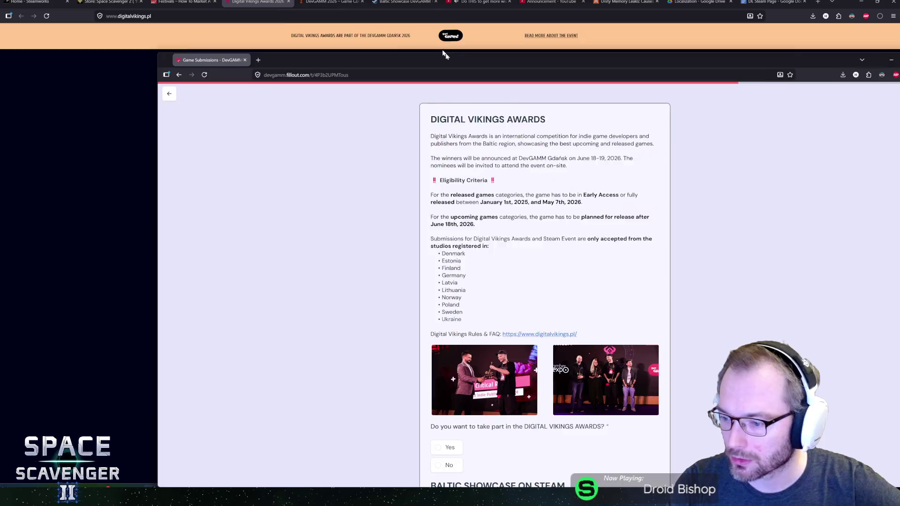
Move the form window back over the website and read the released and upcoming games eligibility rules.
{"action": "mouse_move", "coordinate": [444, 54]}
{"action": "left_mouse_down"}
{"action": "mouse_move", "coordinate": [346, 23]}
{"action": "mouse_move", "coordinate": [339, 18]}
{"action": "mouse_move", "coordinate": [347, 14]}
{"action": "left_mouse_up"}
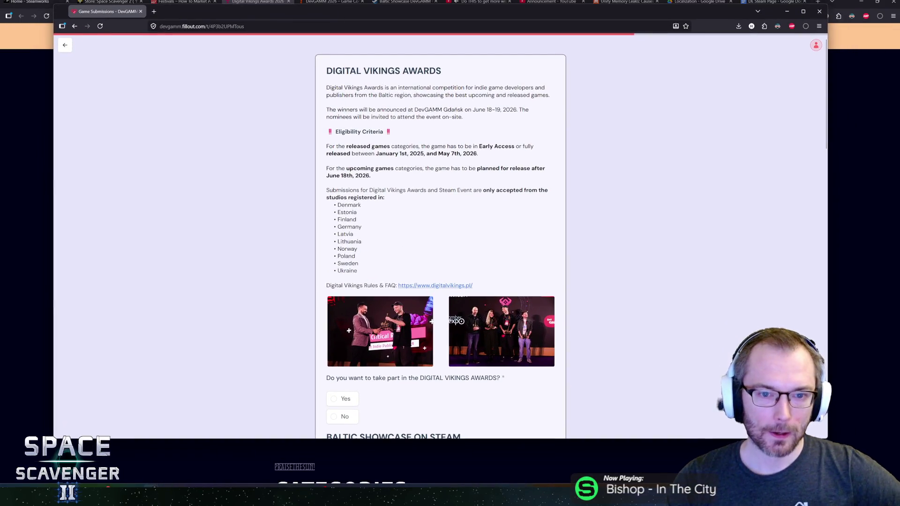
{"action": "mouse_move", "coordinate": [326, 146]}
{"action": "left_mouse_down"}
{"action": "mouse_move", "coordinate": [523, 147]}
{"action": "mouse_move", "coordinate": [352, 147]}
{"action": "mouse_move", "coordinate": [381, 154]}
{"action": "mouse_move", "coordinate": [462, 154]}
{"action": "mouse_move", "coordinate": [327, 147]}
{"action": "mouse_move", "coordinate": [444, 189]}
{"action": "mouse_move", "coordinate": [362, 175]}
{"action": "mouse_move", "coordinate": [447, 168]}
{"action": "mouse_move", "coordinate": [326, 168]}
{"action": "left_mouse_up"}
{"action": "left_click", "coordinate": [326, 146]}
{"action": "left_click", "coordinate": [447, 169]}
{"action": "mouse_move", "coordinate": [453, 168]}
{"action": "left_mouse_down"}
{"action": "mouse_move", "coordinate": [470, 169]}
{"action": "mouse_move", "coordinate": [371, 176]}
{"action": "left_mouse_up"}
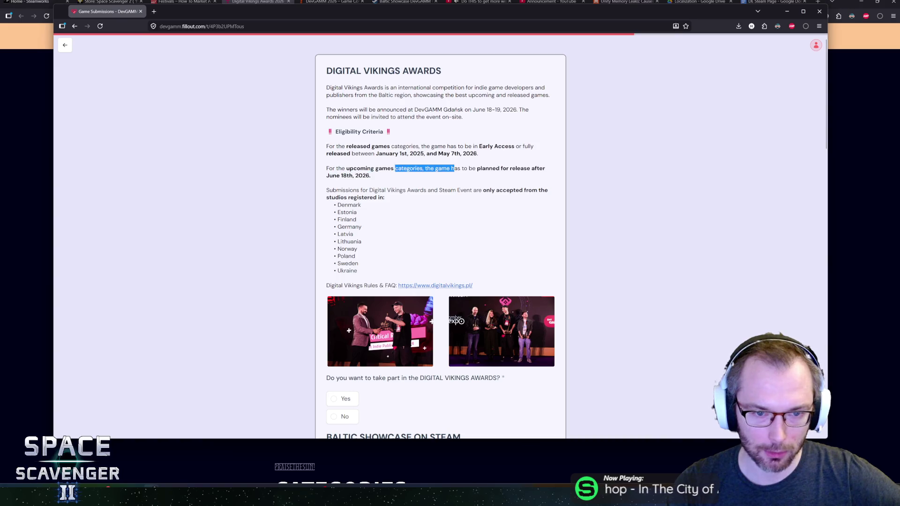
{"action": "triple_click", "coordinate": [436, 169]}
{"action": "left_click", "coordinate": [436, 168]}
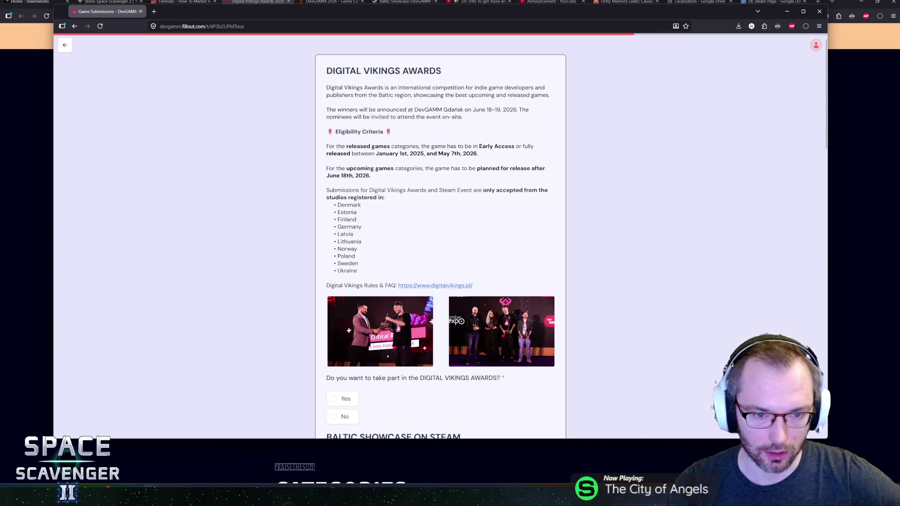
Answer Yes to joining the Digital Vikings Awards.
{"action": "scroll", "coordinate": [343, 324], "scroll_direction": "down", "scroll_amount": 3}
{"action": "left_click", "coordinate": [343, 320]}
{"action": "scroll", "coordinate": [342, 321], "scroll_direction": "up", "scroll_amount": 3}
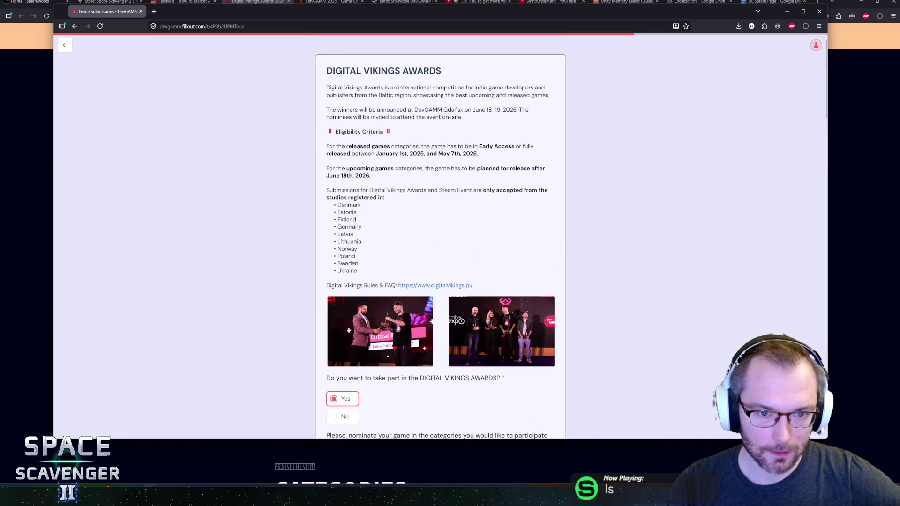
{"action": "scroll", "coordinate": [308, 229], "scroll_direction": "down", "scroll_amount": 9}
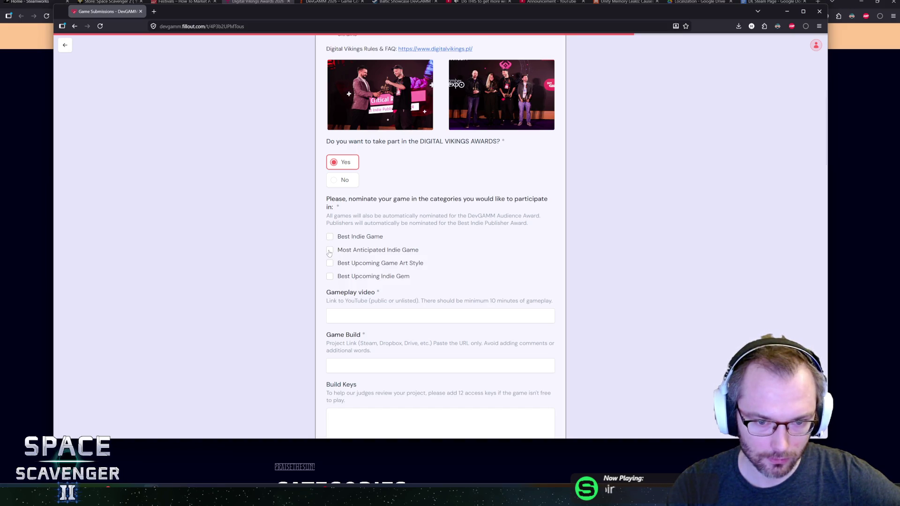
Nominate Most Anticipated Indie Game, Best Upcoming Game Art Style and Best Upcoming Indie Gem.
{"action": "left_click", "coordinate": [330, 251]}
{"action": "left_click", "coordinate": [330, 263]}
{"action": "left_click", "coordinate": [330, 276]}
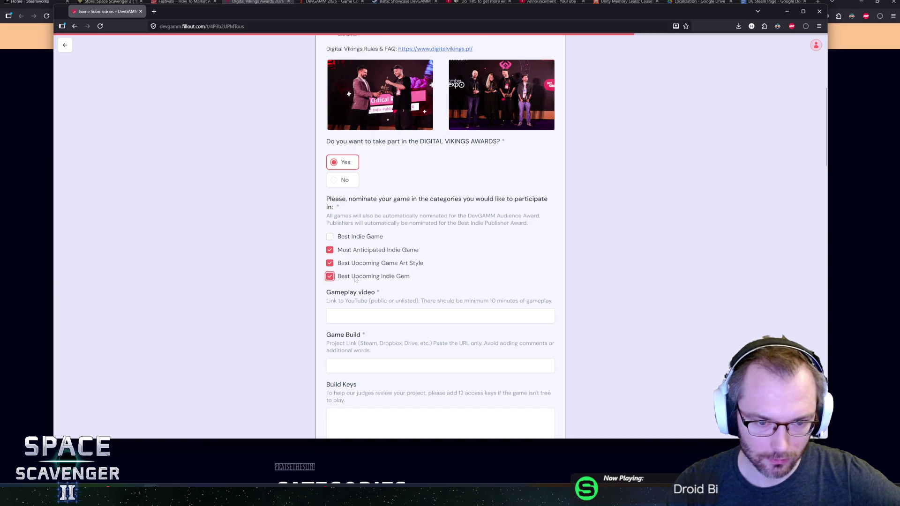
{"action": "scroll", "coordinate": [391, 238], "scroll_direction": "up", "scroll_amount": 5}
{"action": "scroll", "coordinate": [391, 237], "scroll_direction": "down", "scroll_amount": 5}
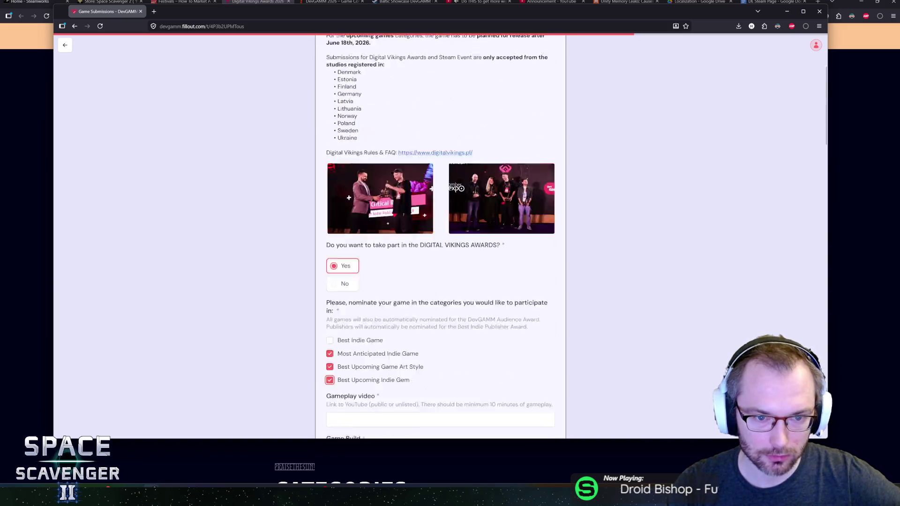
{"action": "scroll", "coordinate": [441, 235], "scroll_direction": "down", "scroll_amount": 3}
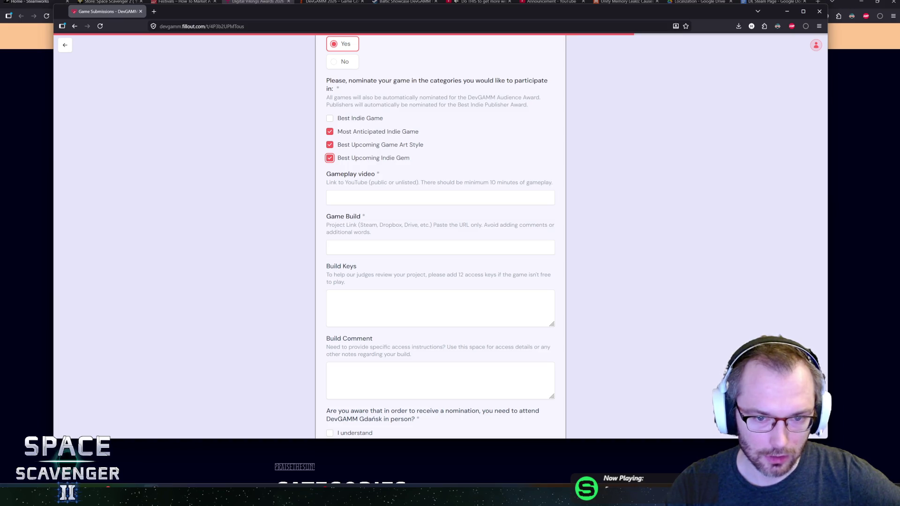
{"action": "left_click", "coordinate": [441, 198]}
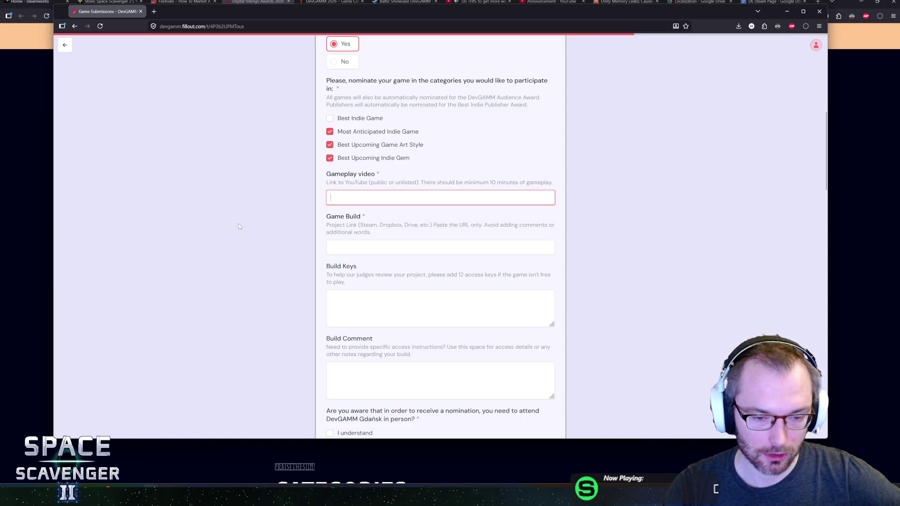
Scroll the submission form down and back up to reach the Gameplay video field.
{"action": "scroll", "coordinate": [283, 218], "scroll_direction": "down", "scroll_amount": 2}
{"action": "scroll", "coordinate": [284, 218], "scroll_direction": "up", "scroll_amount": 2}
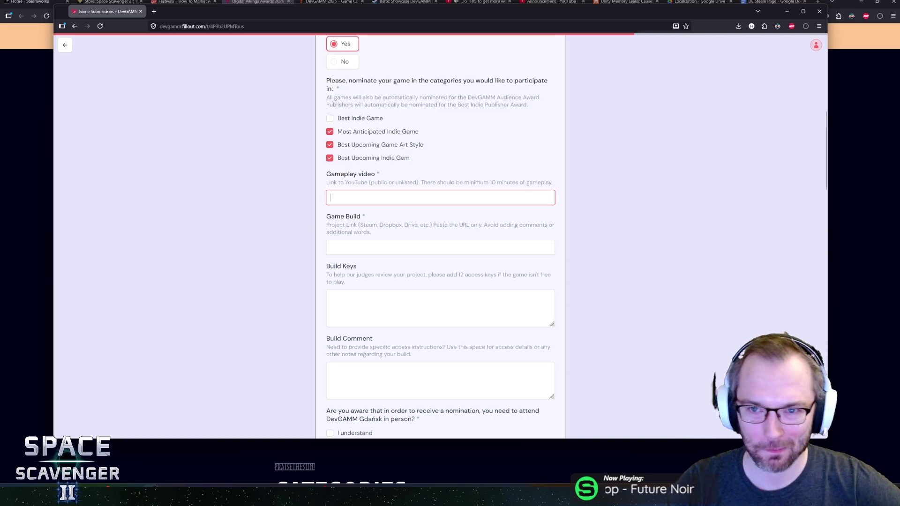
{"action": "left_click_drag", "start_coordinate": [302, 13], "coordinate": [315, 24]}
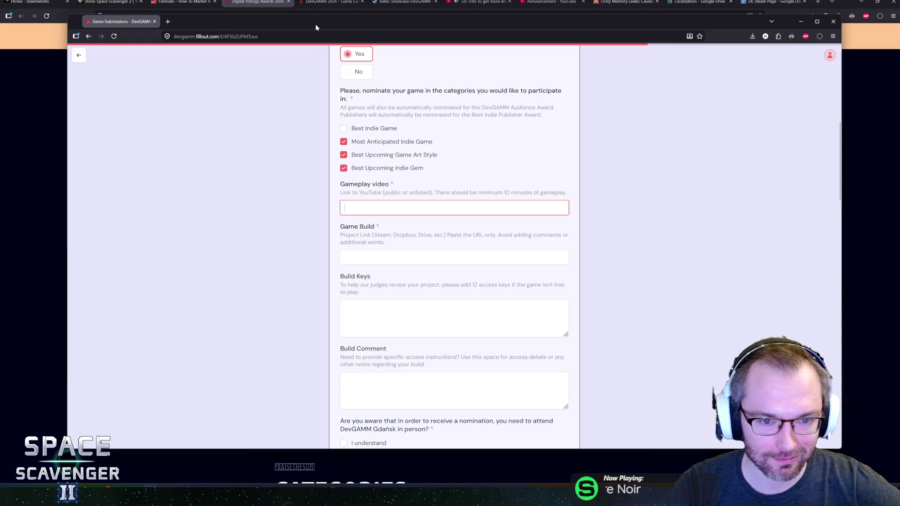
{"action": "left_click_drag", "start_coordinate": [316, 27], "coordinate": [321, 28]}
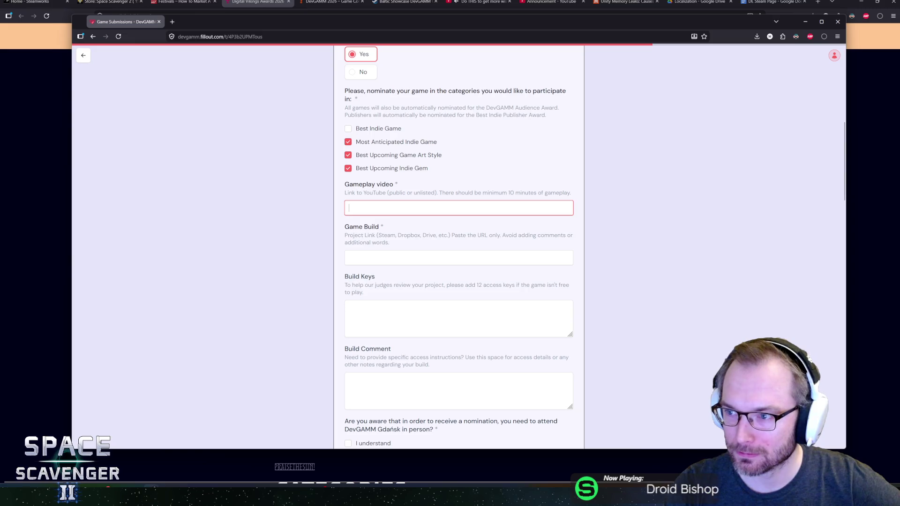
{"action": "key", "text": "alt+Tab"}
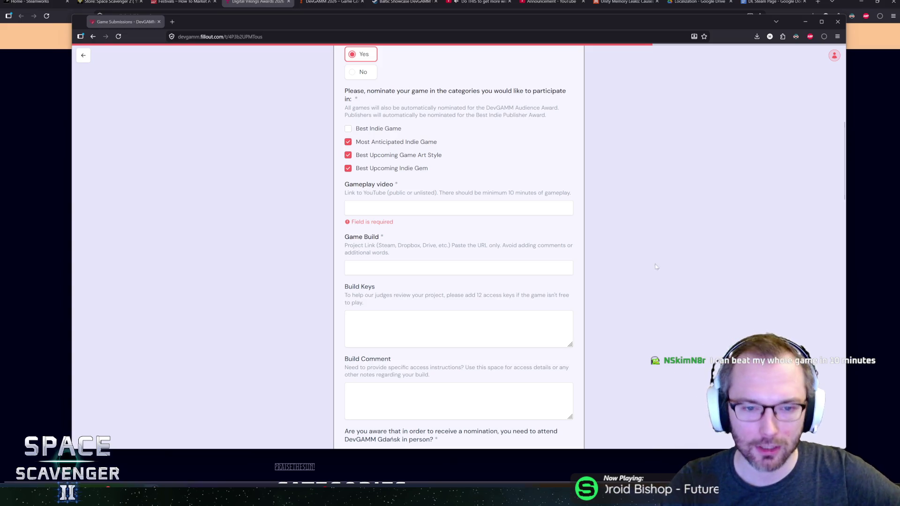
{"action": "left_click", "coordinate": [367, 207]}
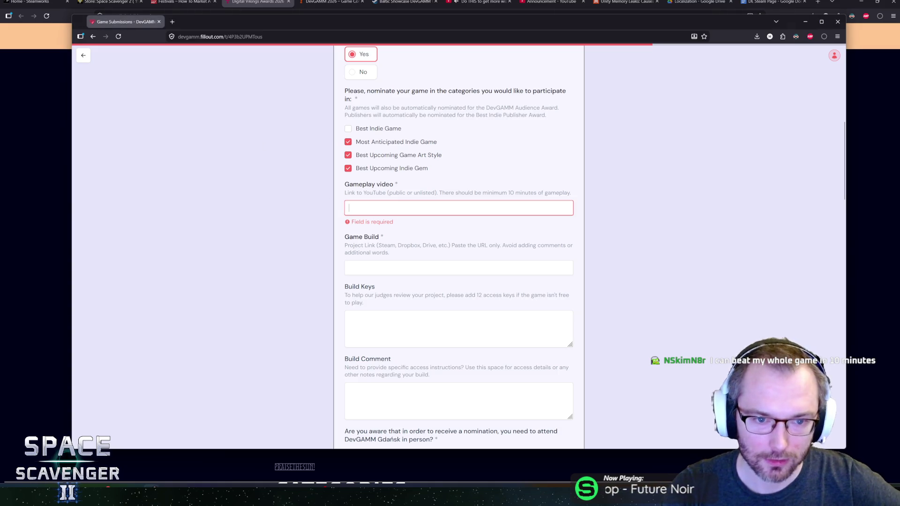
{"action": "scroll", "coordinate": [304, 197], "scroll_direction": "up", "scroll_amount": 6}
{"action": "scroll", "coordinate": [304, 197], "scroll_direction": "down", "scroll_amount": 5}
{"action": "scroll", "coordinate": [302, 196], "scroll_direction": "up", "scroll_amount": 4}
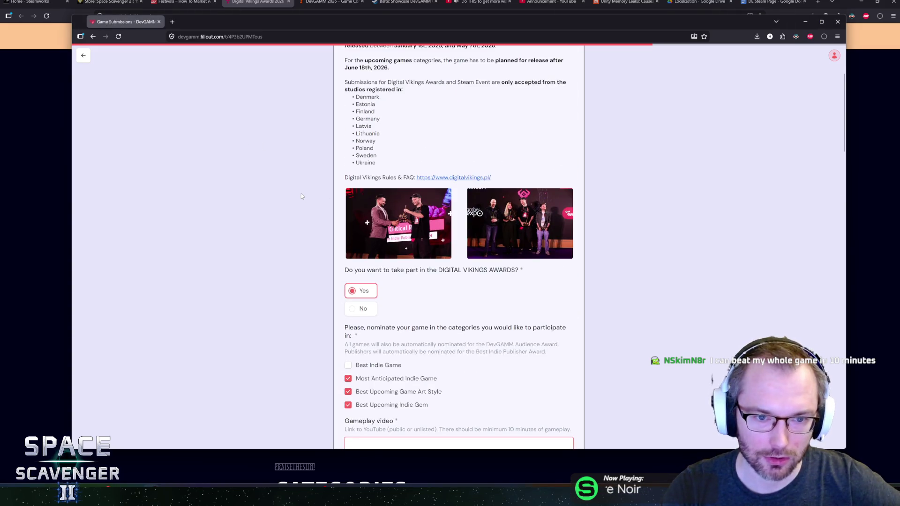
{"action": "scroll", "coordinate": [300, 197], "scroll_direction": "down", "scroll_amount": 4}
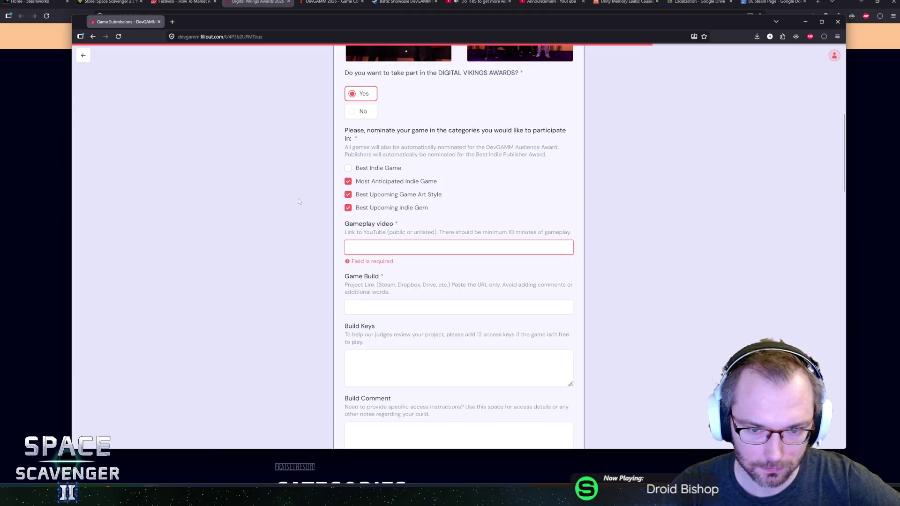
{"action": "scroll", "coordinate": [298, 225], "scroll_direction": "up", "scroll_amount": 7}
{"action": "scroll", "coordinate": [296, 227], "scroll_direction": "down", "scroll_amount": 5}
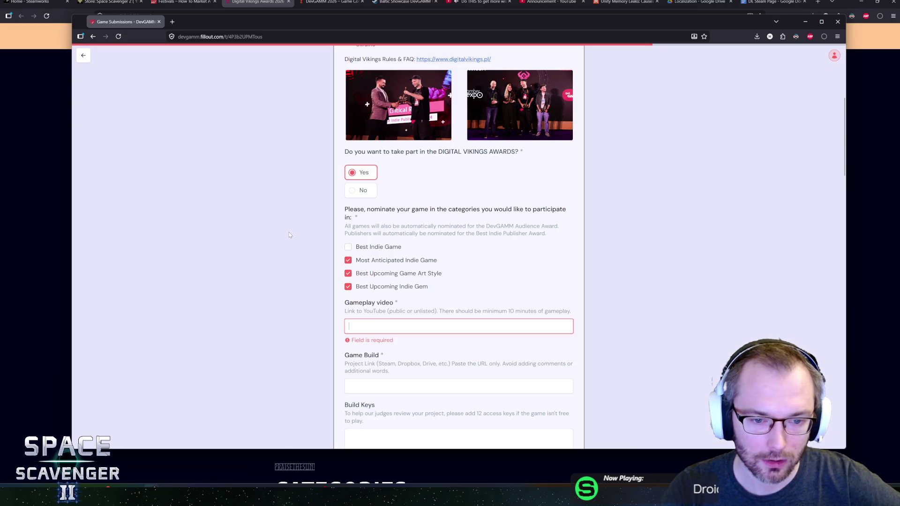
{"action": "scroll", "coordinate": [289, 253], "scroll_direction": "down", "scroll_amount": 4}
{"action": "scroll", "coordinate": [290, 272], "scroll_direction": "up", "scroll_amount": 9}
{"action": "scroll", "coordinate": [290, 272], "scroll_direction": "down", "scroll_amount": 9}
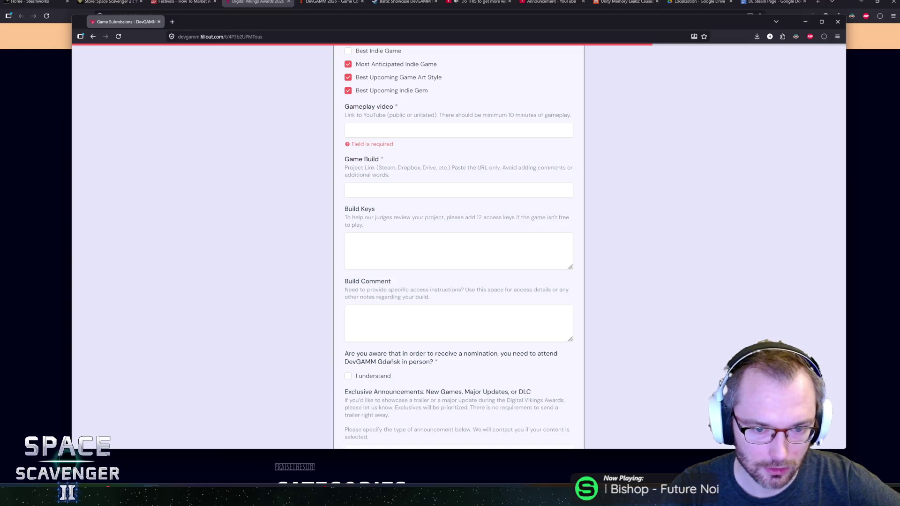
{"action": "scroll", "coordinate": [239, 182], "scroll_direction": "up", "scroll_amount": 10}
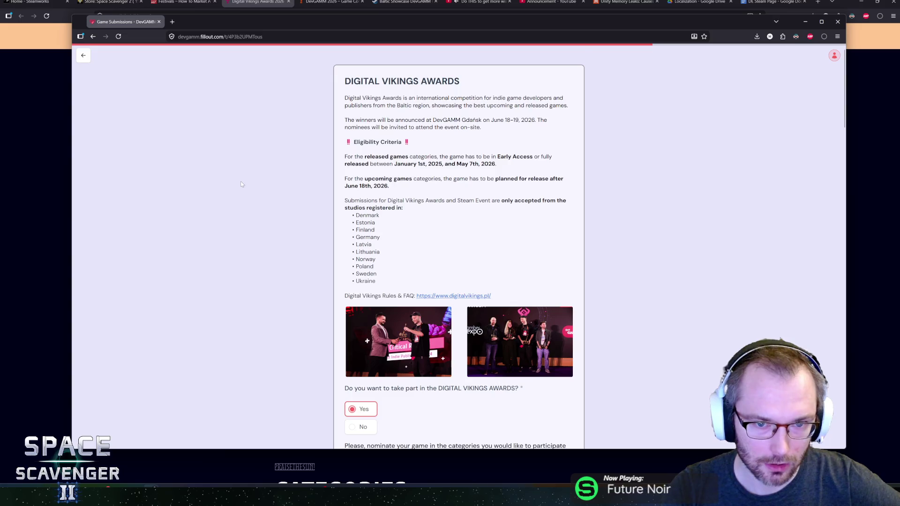
{"action": "scroll", "coordinate": [242, 184], "scroll_direction": "down", "scroll_amount": 2}
{"action": "scroll", "coordinate": [249, 188], "scroll_direction": "down", "scroll_amount": 5}
{"action": "scroll", "coordinate": [240, 192], "scroll_direction": "up", "scroll_amount": 1}
{"action": "scroll", "coordinate": [232, 193], "scroll_direction": "down", "scroll_amount": 12}
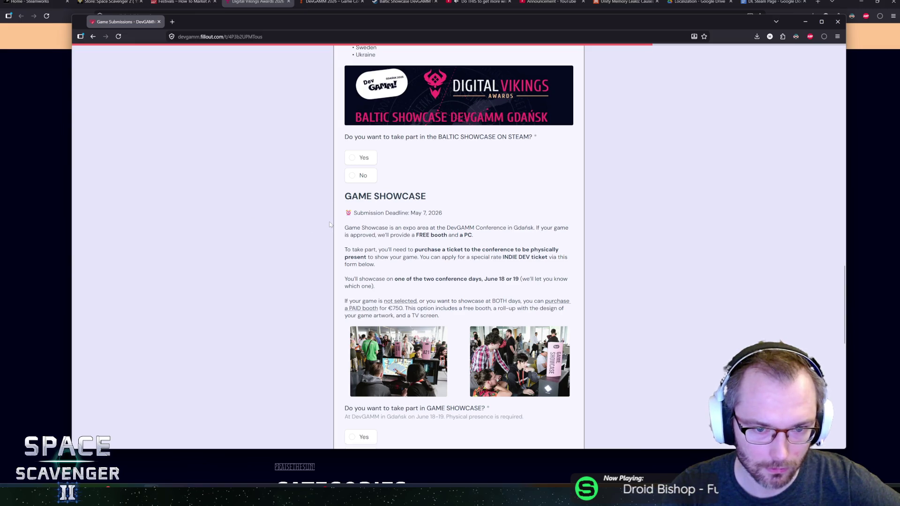
{"action": "scroll", "coordinate": [324, 224], "scroll_direction": "up", "scroll_amount": 15}
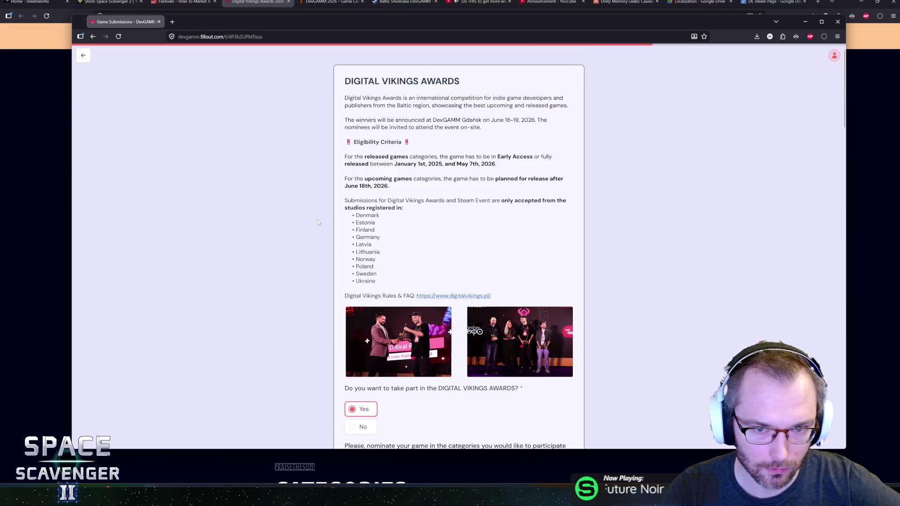
{"action": "scroll", "coordinate": [308, 224], "scroll_direction": "down", "scroll_amount": 10}
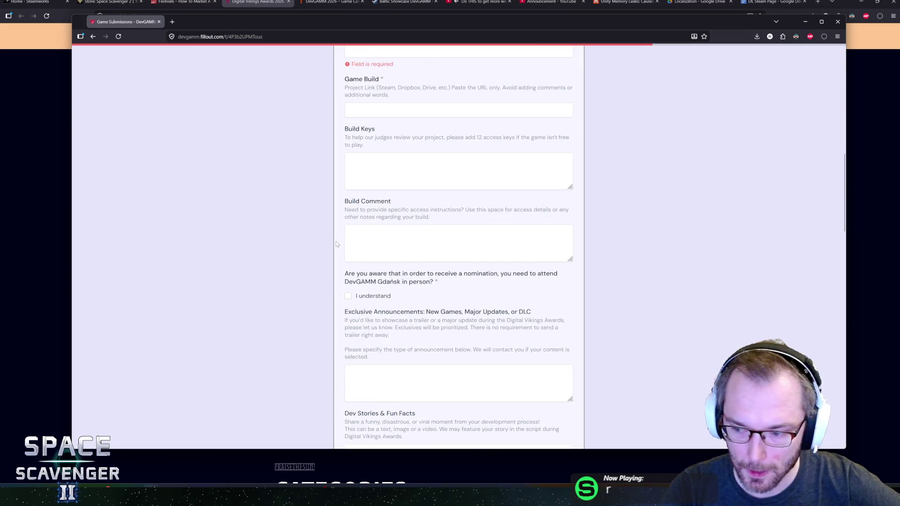
{"action": "scroll", "coordinate": [322, 247], "scroll_direction": "down", "scroll_amount": 5}
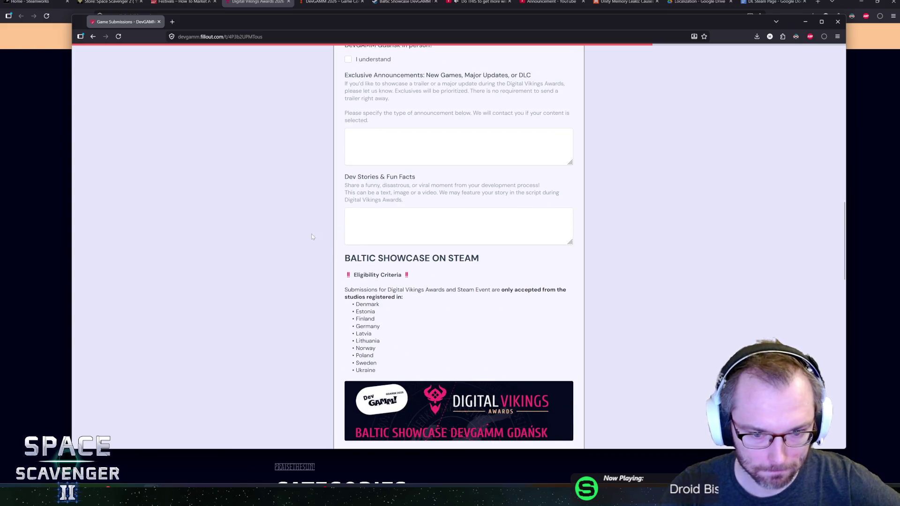
{"action": "scroll", "coordinate": [290, 285], "scroll_direction": "down", "scroll_amount": 9}
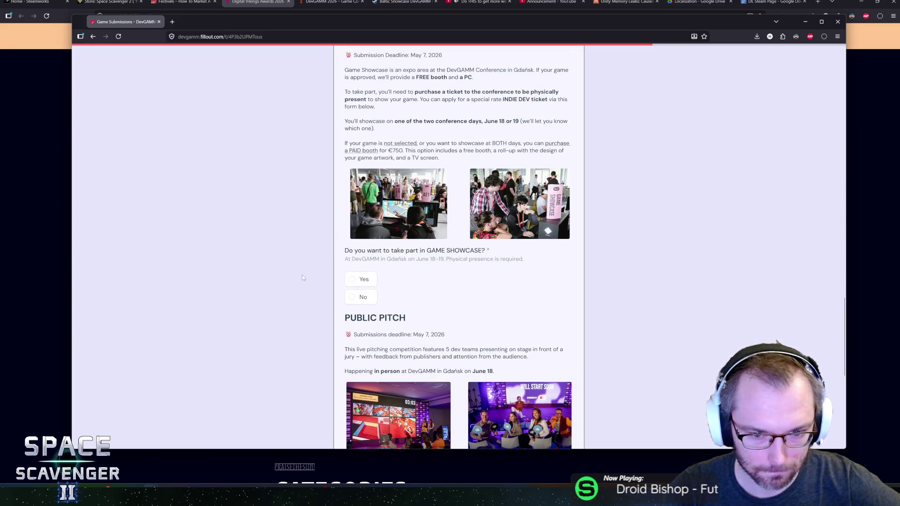
{"action": "scroll", "coordinate": [309, 276], "scroll_direction": "down", "scroll_amount": 5}
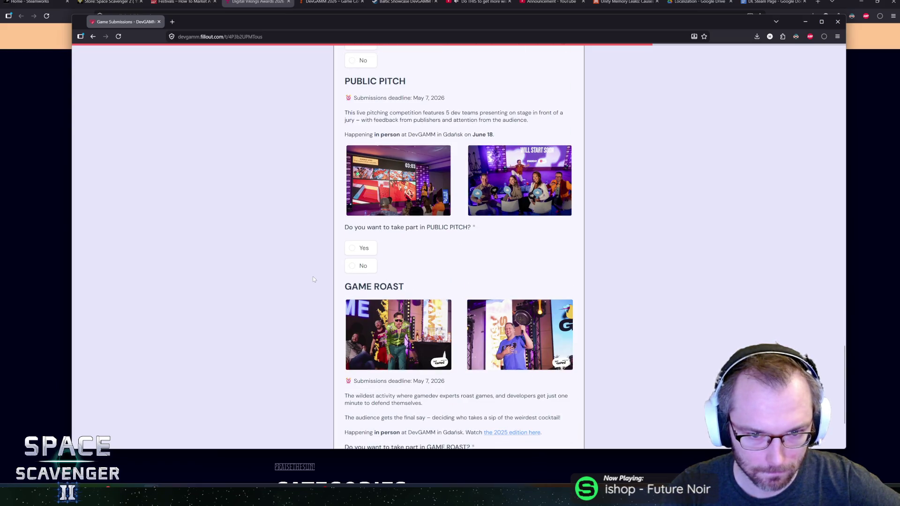
{"action": "scroll", "coordinate": [312, 281], "scroll_direction": "down", "scroll_amount": 2}
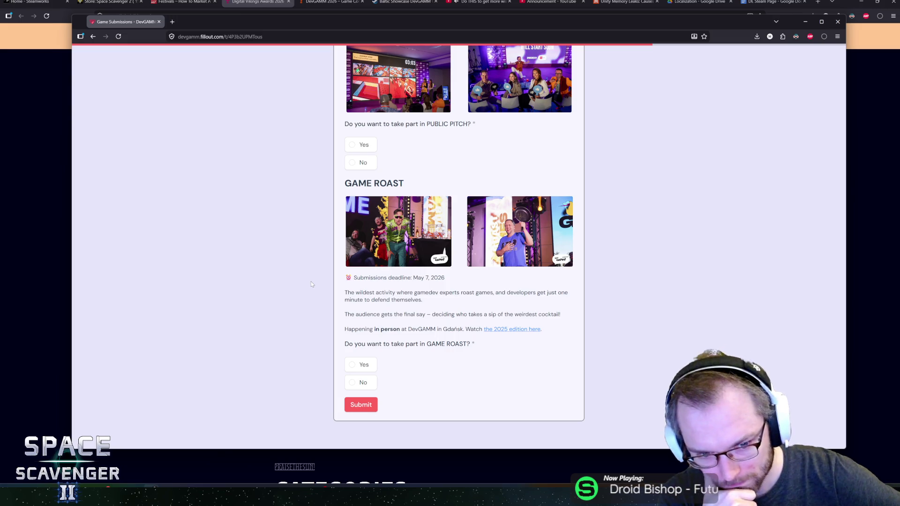
{"action": "scroll", "coordinate": [310, 244], "scroll_direction": "up", "scroll_amount": 20}
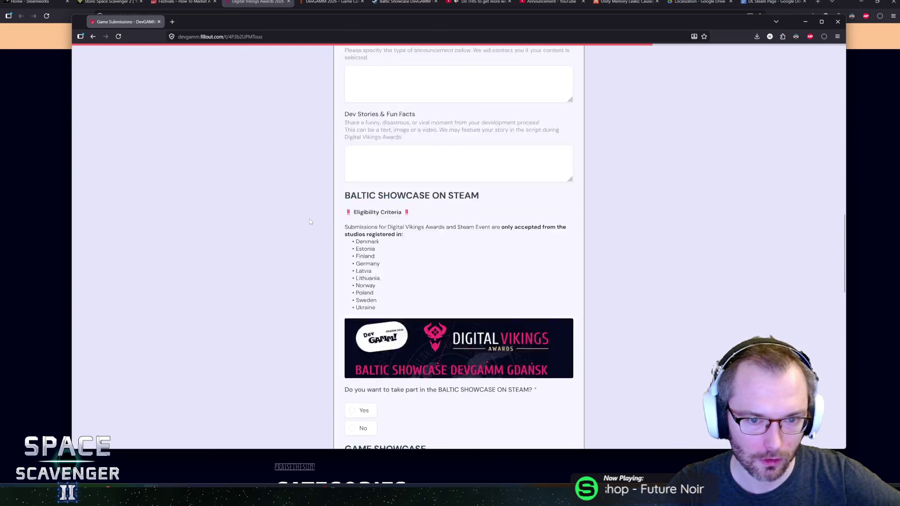
{"action": "scroll", "coordinate": [308, 218], "scroll_direction": "up", "scroll_amount": 8}
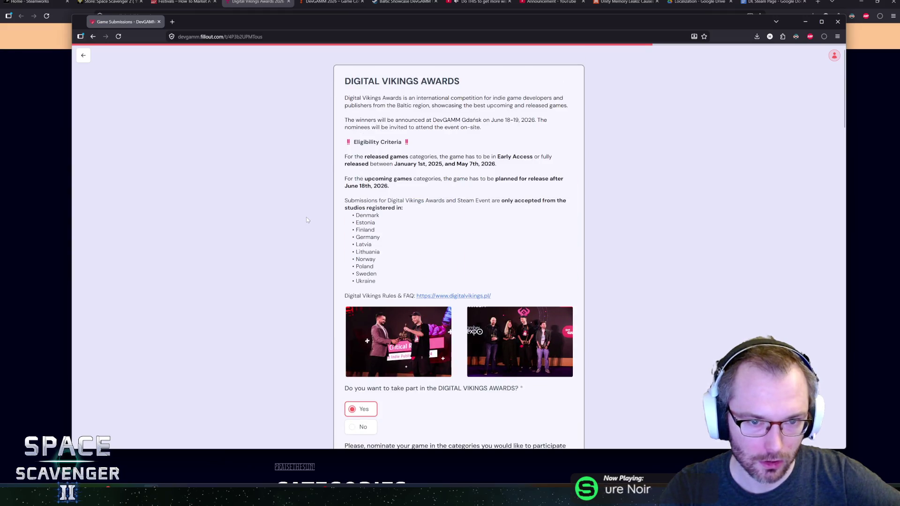
{"action": "mouse_move", "coordinate": [367, 186]}
{"action": "left_mouse_down"}
{"action": "mouse_move", "coordinate": [379, 216]}
{"action": "mouse_move", "coordinate": [377, 209]}
{"action": "mouse_move", "coordinate": [403, 208]}
{"action": "mouse_move", "coordinate": [376, 259]}
{"action": "left_mouse_up"}
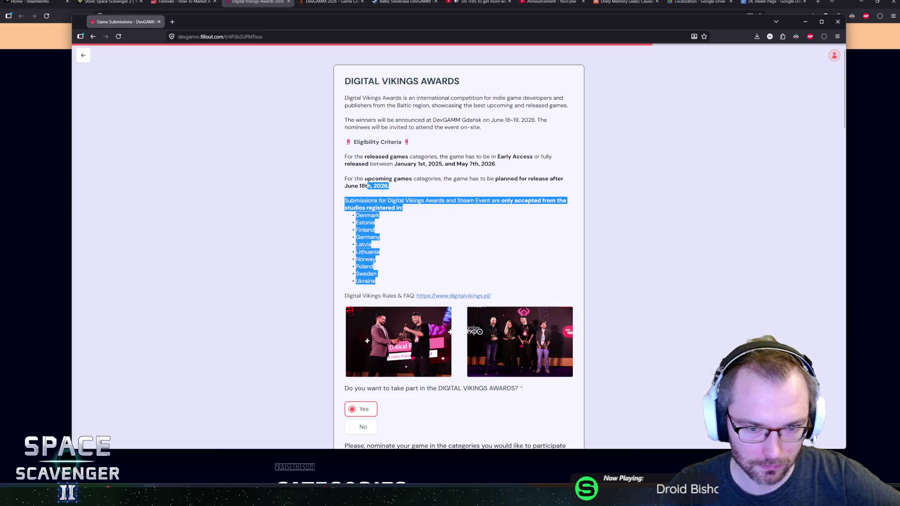
Skim the form and highlight its two intro paragraphs to read them.
{"action": "left_click", "coordinate": [376, 260]}
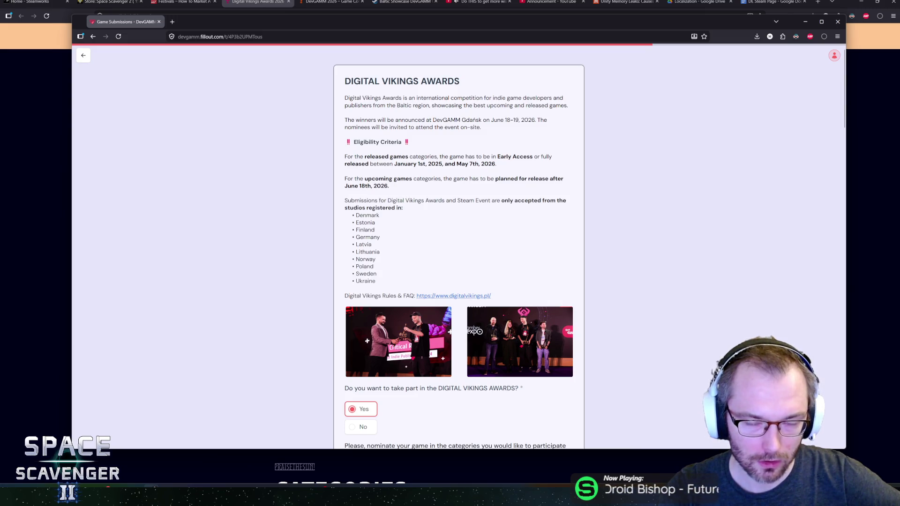
{"action": "scroll", "coordinate": [440, 307], "scroll_direction": "down", "scroll_amount": 4}
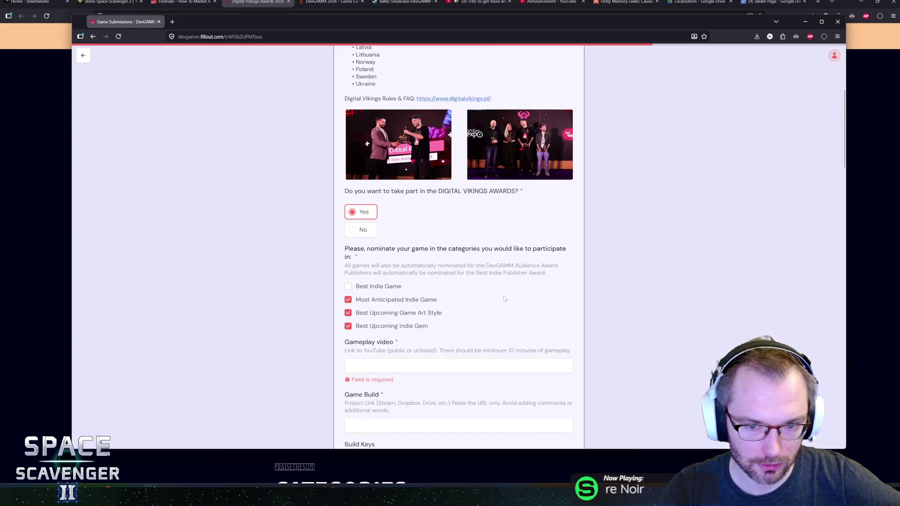
{"action": "scroll", "coordinate": [503, 299], "scroll_direction": "down", "scroll_amount": 2}
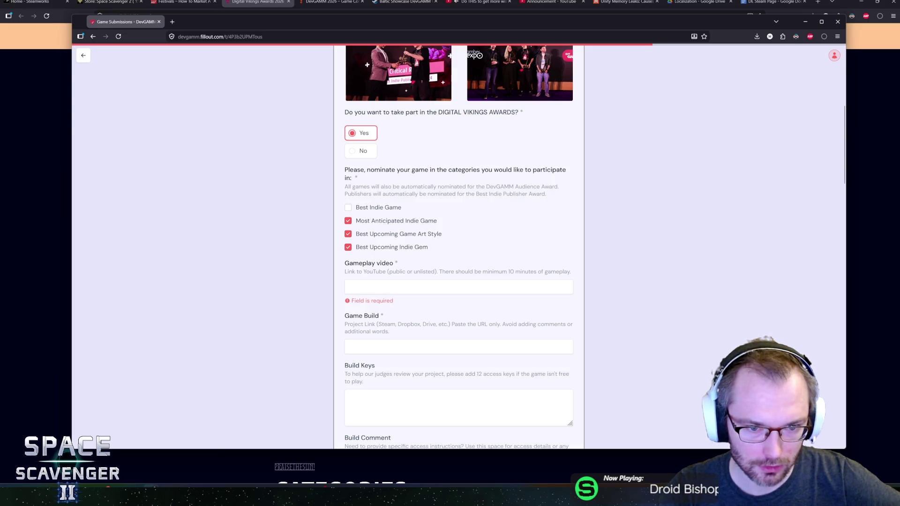
{"action": "scroll", "coordinate": [538, 223], "scroll_direction": "down", "scroll_amount": 7}
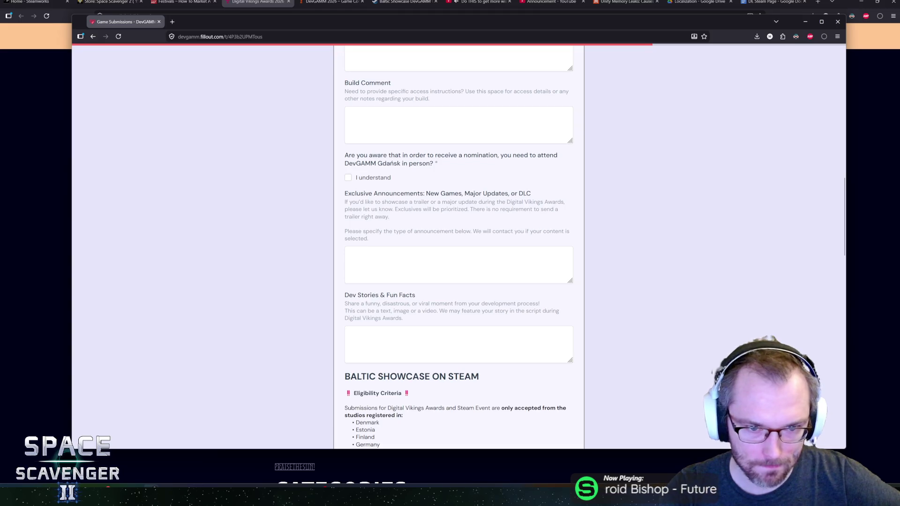
{"action": "scroll", "coordinate": [388, 209], "scroll_direction": "up", "scroll_amount": 7}
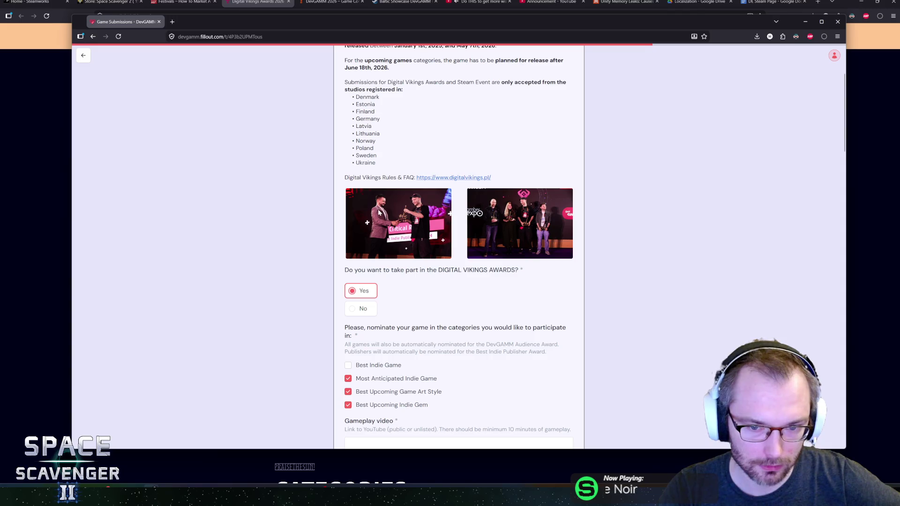
{"action": "scroll", "coordinate": [388, 209], "scroll_direction": "up", "scroll_amount": 3}
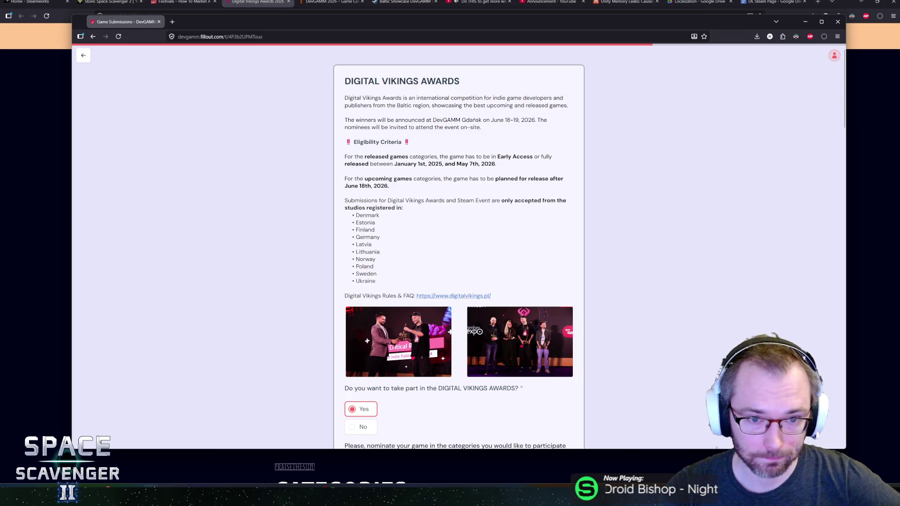
{"action": "left_click_drag", "start_coordinate": [422, 97], "coordinate": [457, 127]}
{"action": "left_click_drag", "start_coordinate": [345, 98], "coordinate": [481, 127]}
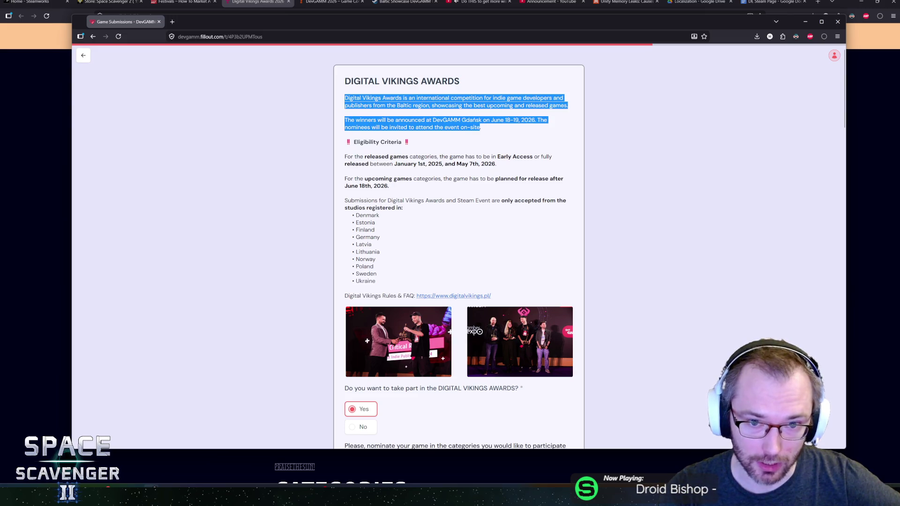
{"action": "left_click", "coordinate": [480, 127]}
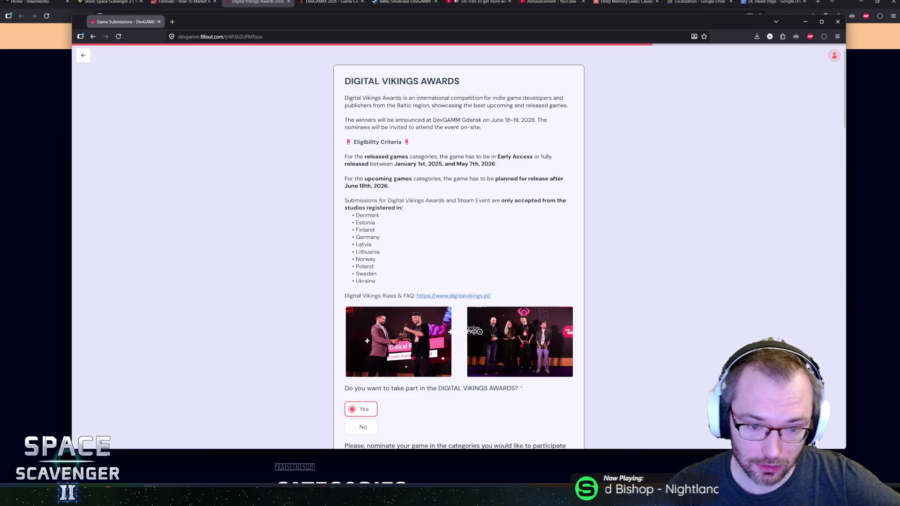
Scroll back and forth through the Digital Vikings Awards section of the form.
{"action": "scroll", "coordinate": [459, 248], "scroll_direction": "down", "scroll_amount": 3}
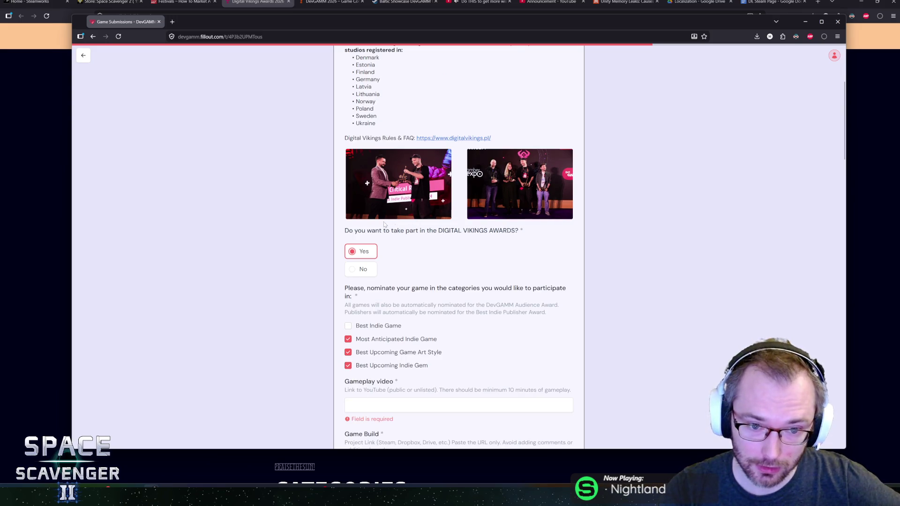
{"action": "scroll", "coordinate": [460, 247], "scroll_direction": "up", "scroll_amount": 3}
{"action": "scroll", "coordinate": [384, 215], "scroll_direction": "down", "scroll_amount": 5}
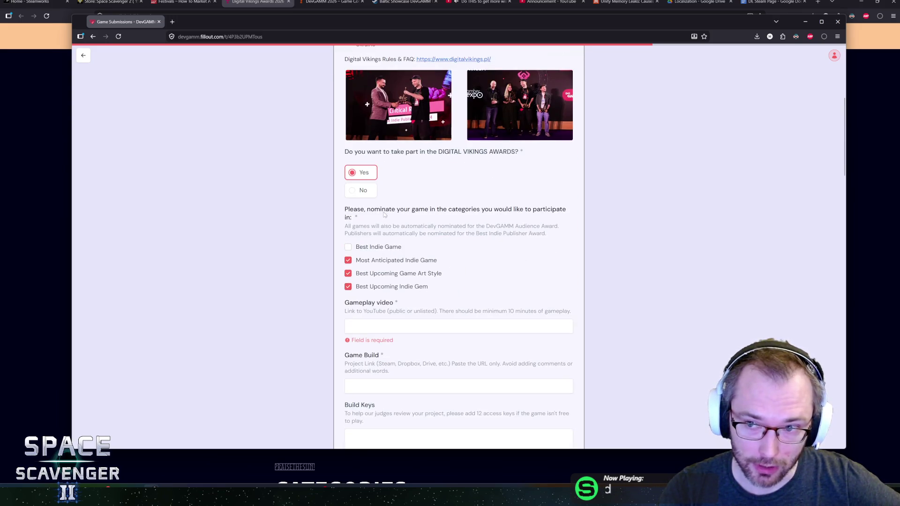
{"action": "scroll", "coordinate": [459, 247], "scroll_direction": "down", "scroll_amount": 20}
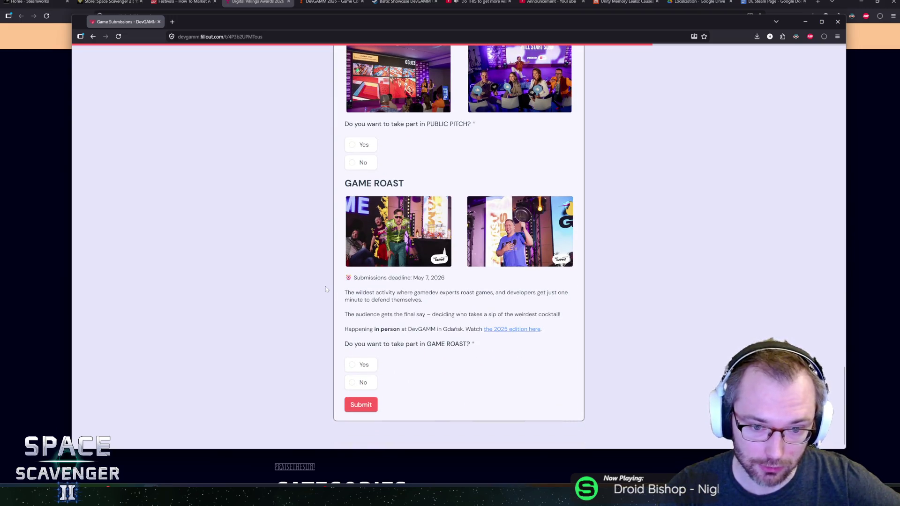
{"action": "scroll", "coordinate": [324, 273], "scroll_direction": "up", "scroll_amount": 4}
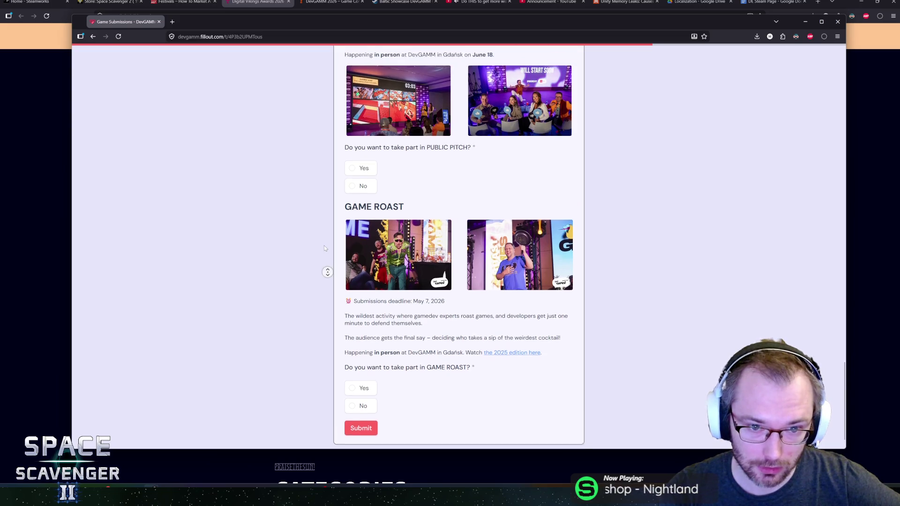
{"action": "scroll", "coordinate": [319, 277], "scroll_direction": "up", "scroll_amount": 6}
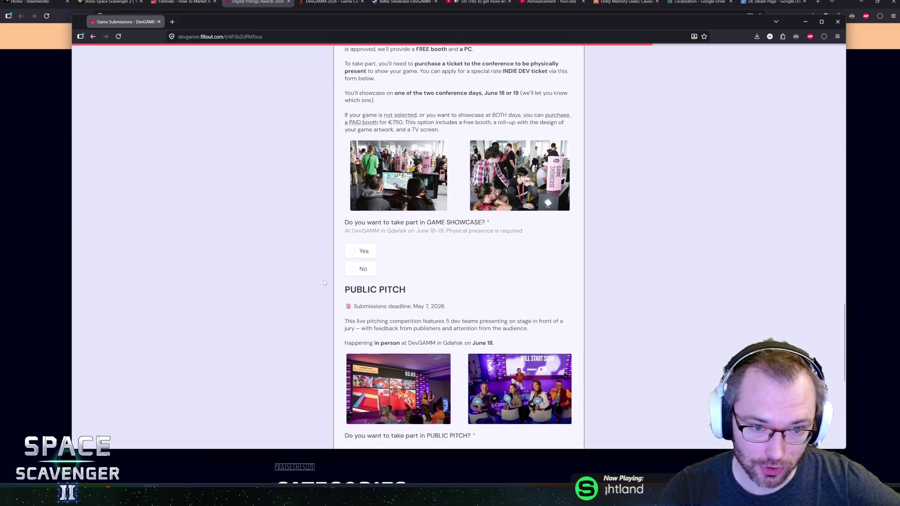
{"action": "scroll", "coordinate": [327, 286], "scroll_direction": "up", "scroll_amount": 15}
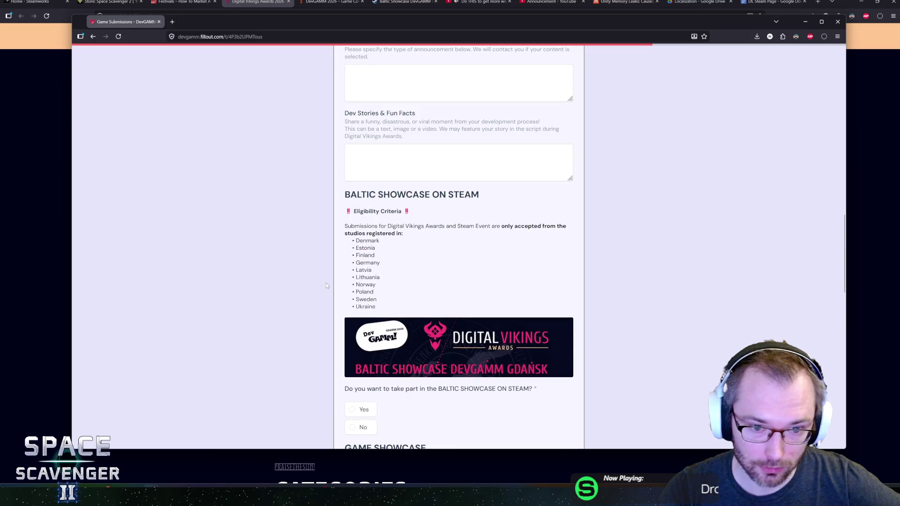
{"action": "scroll", "coordinate": [327, 283], "scroll_direction": "up", "scroll_amount": 8}
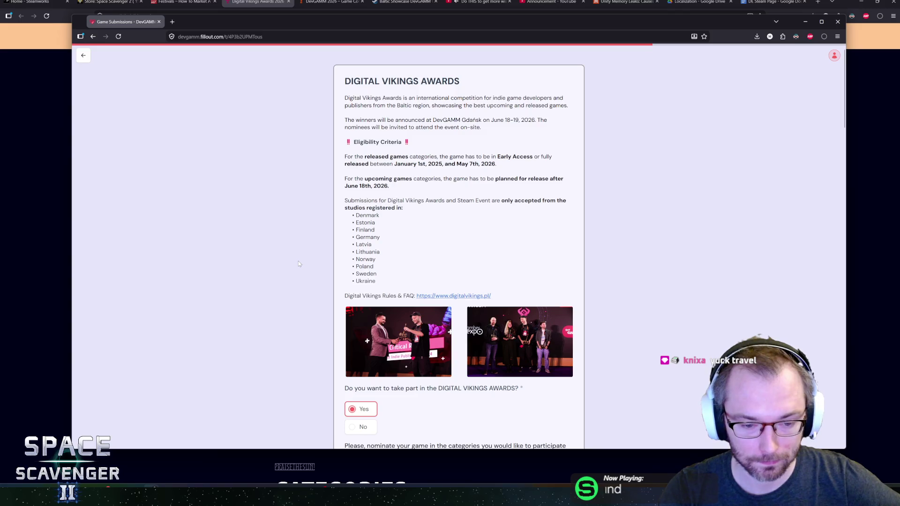
{"action": "scroll", "coordinate": [298, 261], "scroll_direction": "down", "scroll_amount": 7}
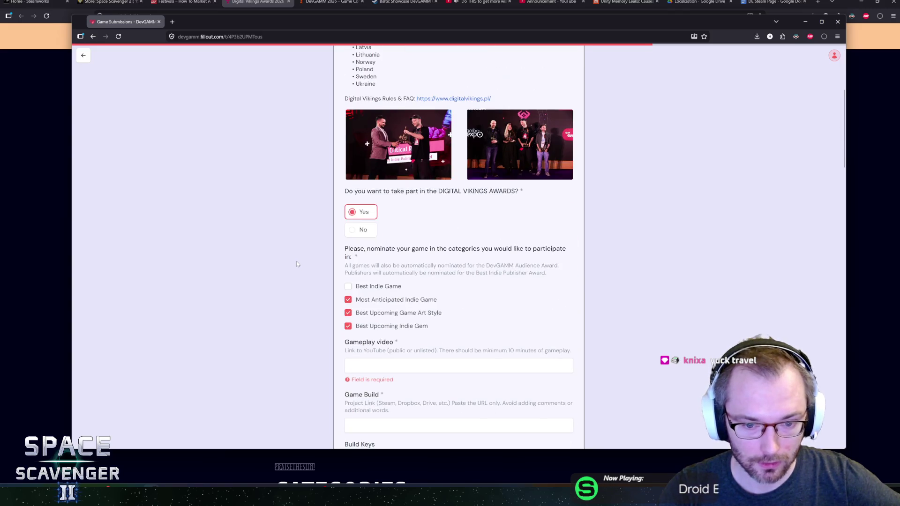
{"action": "scroll", "coordinate": [297, 255], "scroll_direction": "up", "scroll_amount": 7}
{"action": "scroll", "coordinate": [296, 251], "scroll_direction": "down", "scroll_amount": 11}
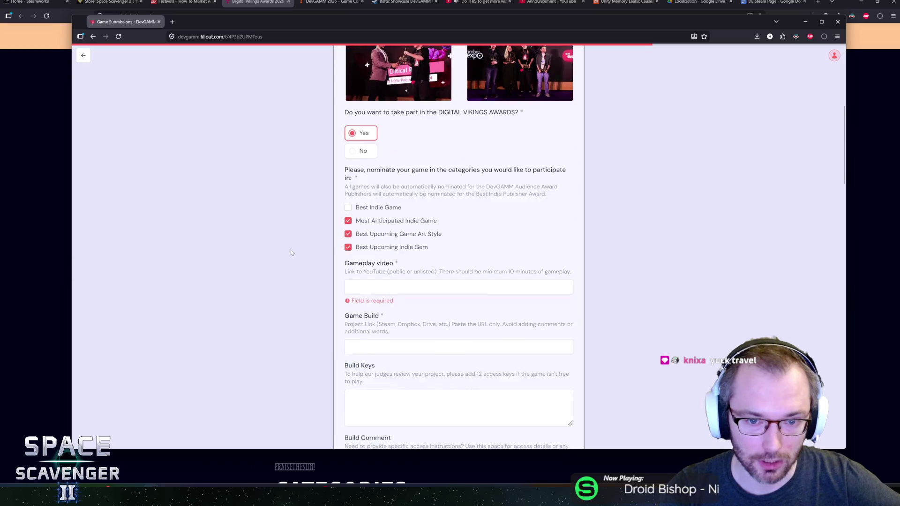
{"action": "scroll", "coordinate": [286, 253], "scroll_direction": "up", "scroll_amount": 8}
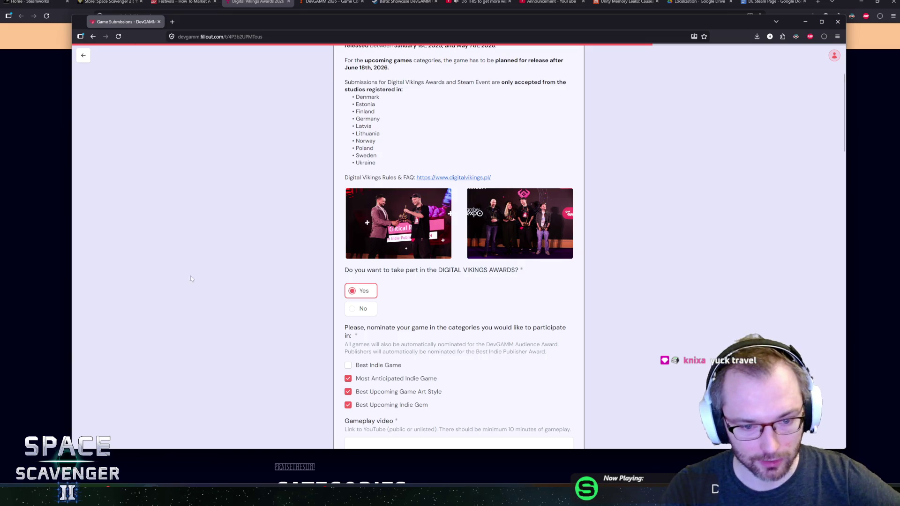
{"action": "scroll", "coordinate": [183, 280], "scroll_direction": "down", "scroll_amount": 4}
Click into the Game Build link field, then bring the digitalvikings.pl tab forward.
{"action": "left_click", "coordinate": [495, 308]}
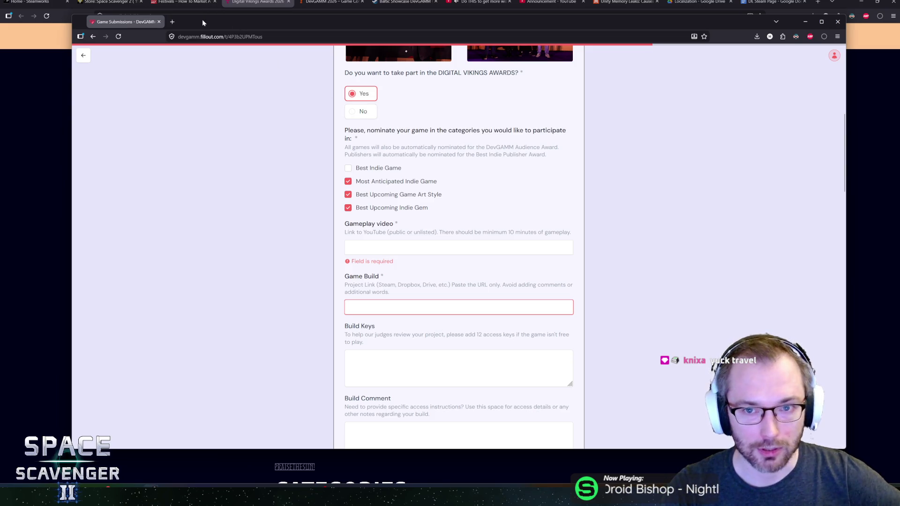
{"action": "scroll", "coordinate": [311, 201], "scroll_direction": "down", "scroll_amount": 4}
{"action": "left_click", "coordinate": [258, 3]}
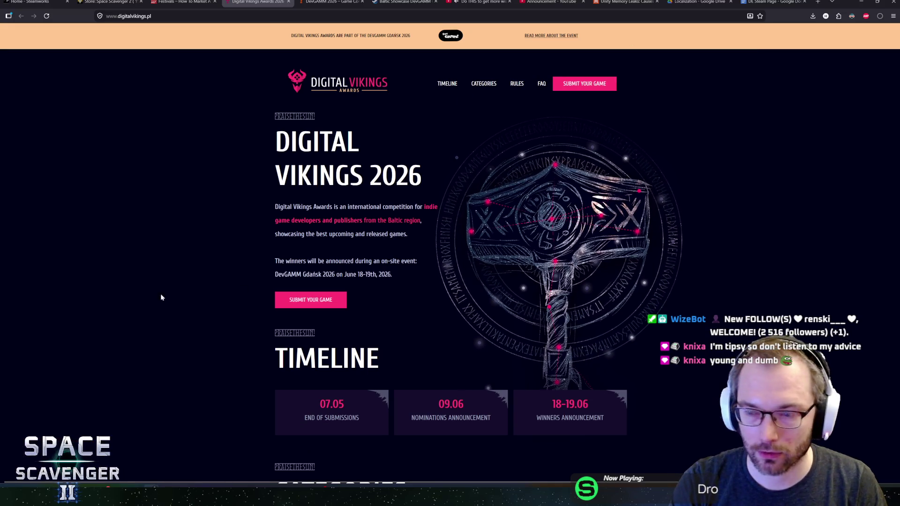
In Steam's Library, select Space Scavenger 2 Playtest and launch it.
{"action": "key", "text": "alt+Tab"}
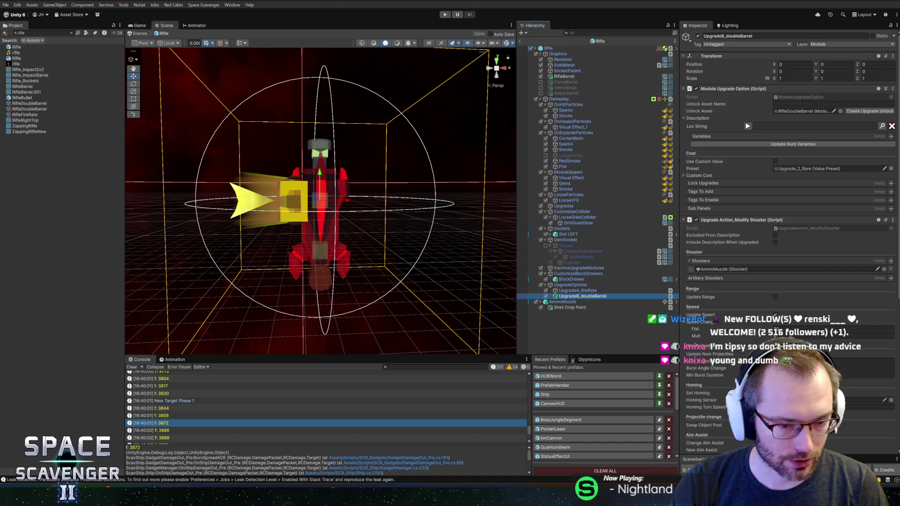
{"action": "key", "text": "alt+Tab"}
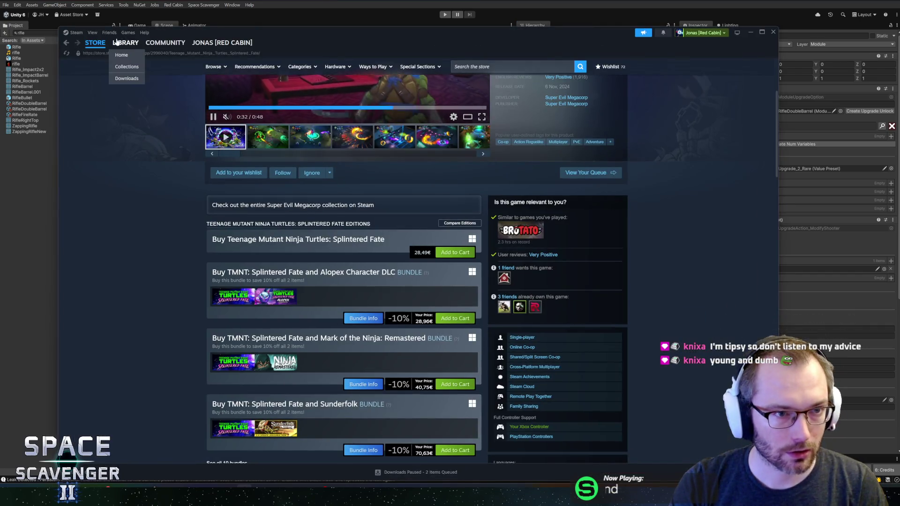
{"action": "left_click", "coordinate": [129, 59]}
{"action": "key", "text": "alt+Tab"}
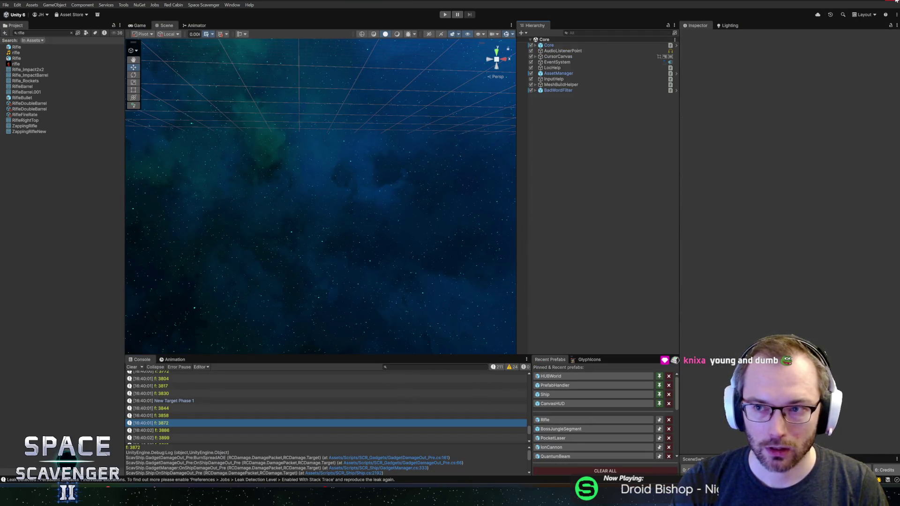
{"action": "key", "text": "alt+Tab"}
{"action": "left_click_drag", "start_coordinate": [326, 35], "coordinate": [337, 25]}
{"action": "left_click", "coordinate": [127, 103]}
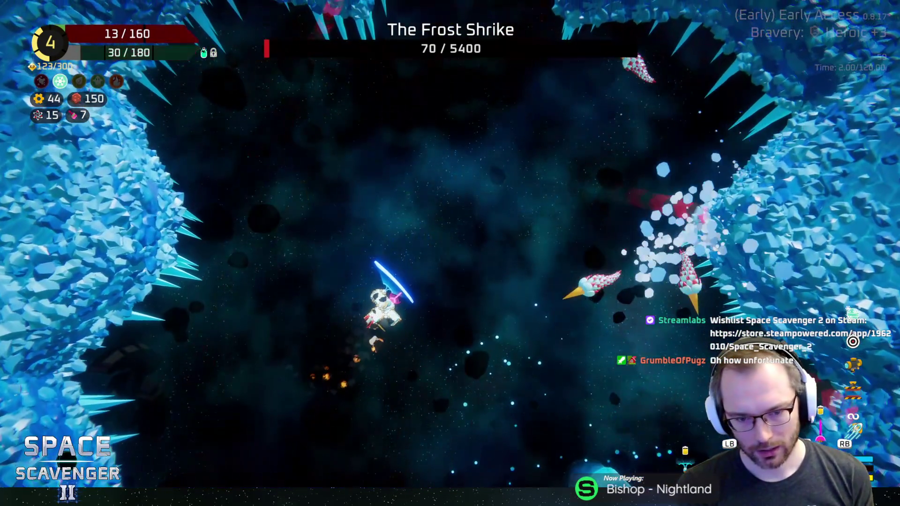
Pause the game and quit to the main menu.
{"action": "key", "text": "Escape"}
{"action": "key", "text": "Down"}
{"action": "key", "text": "Down"}
{"action": "key", "text": "Return"}
{"action": "key", "text": "Right"}
{"action": "key", "text": "Right"}
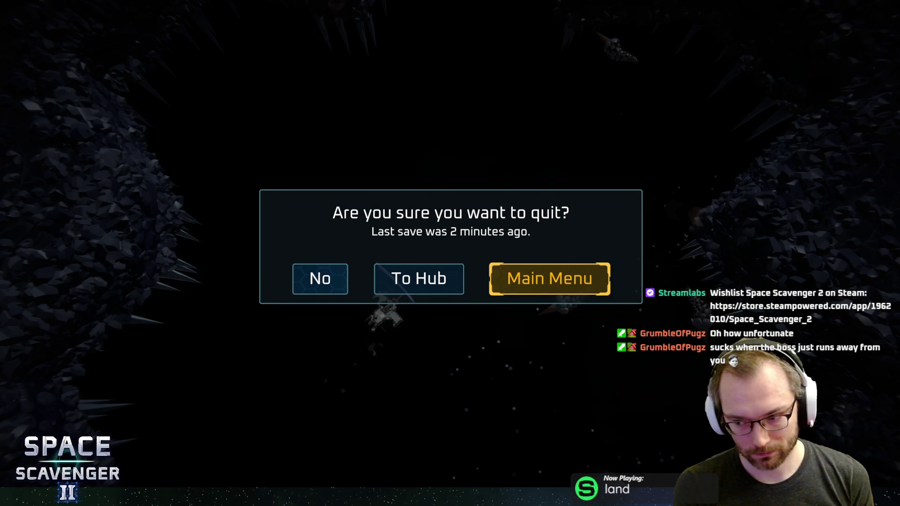
{"action": "key", "text": "Return"}
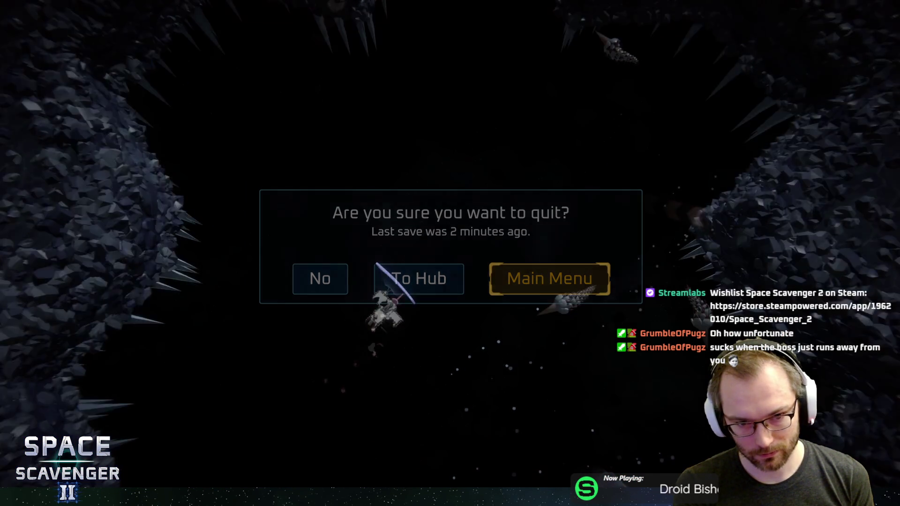
Open Load Game's Single Player saves, then back out.
{"action": "key", "text": "Return"}
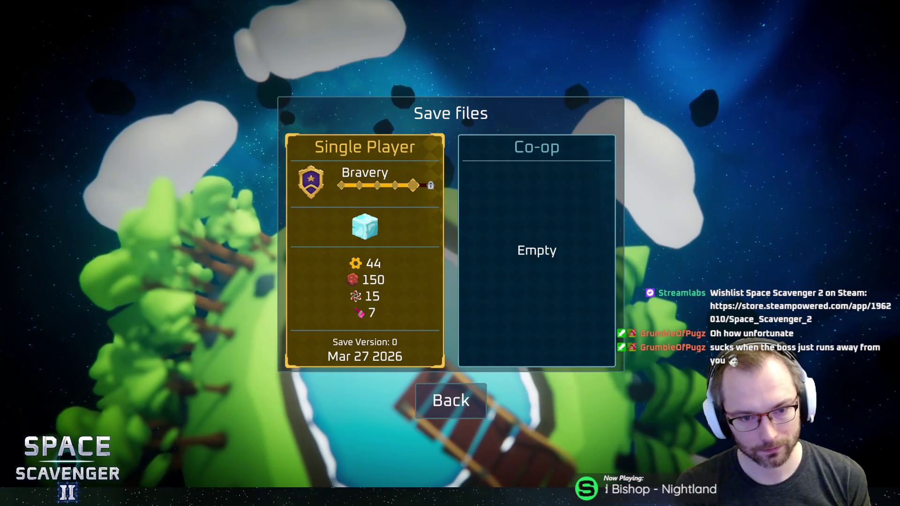
{"action": "key", "text": "Return"}
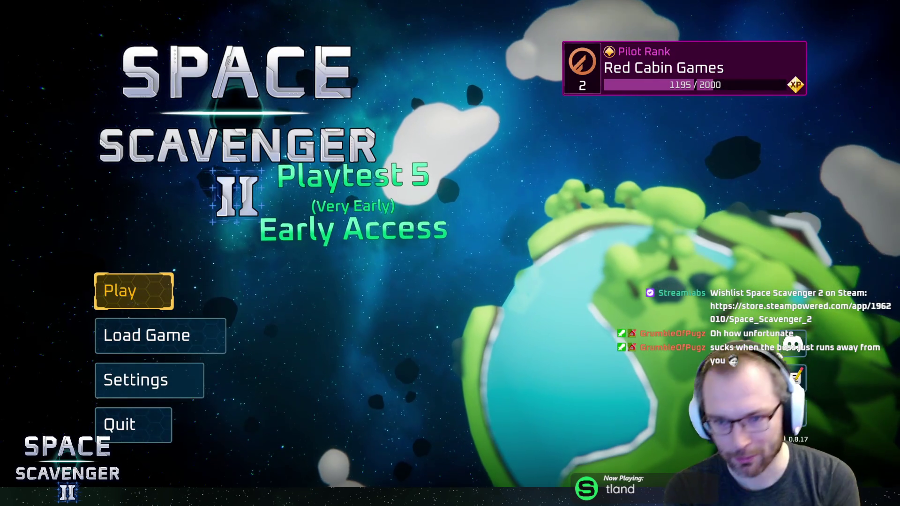
{"action": "key", "text": "Down"}
{"action": "key", "text": "Return"}
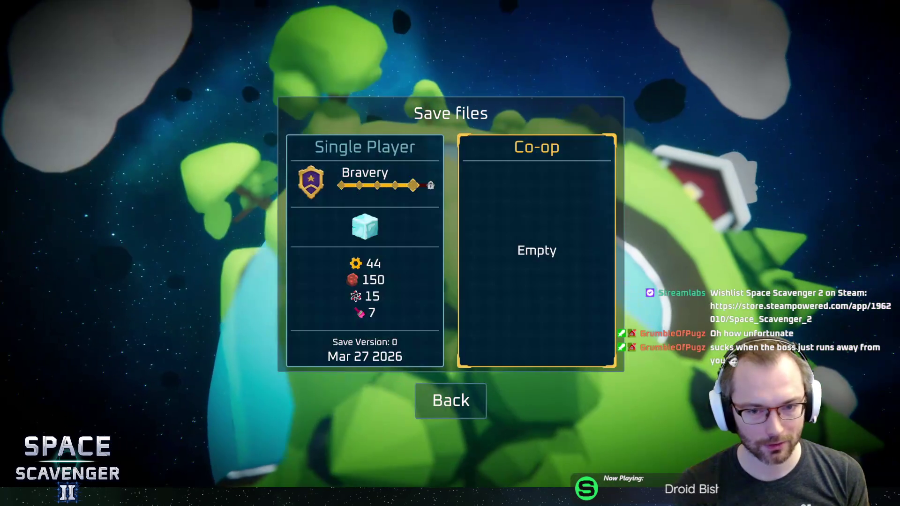
{"action": "key", "text": "Left"}
{"action": "key", "text": "Return"}
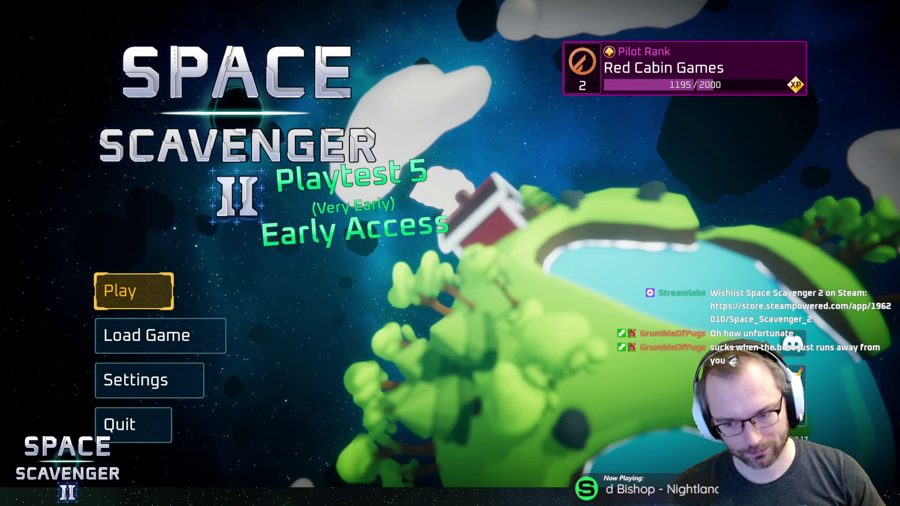
Choose Quit and confirm Yes to exit the game.
{"action": "key", "text": "Down"}
{"action": "key", "text": "Down"}
{"action": "key", "text": "Down"}
{"action": "key", "text": "Return"}
{"action": "key", "text": "Right"}
{"action": "key", "text": "Return"}
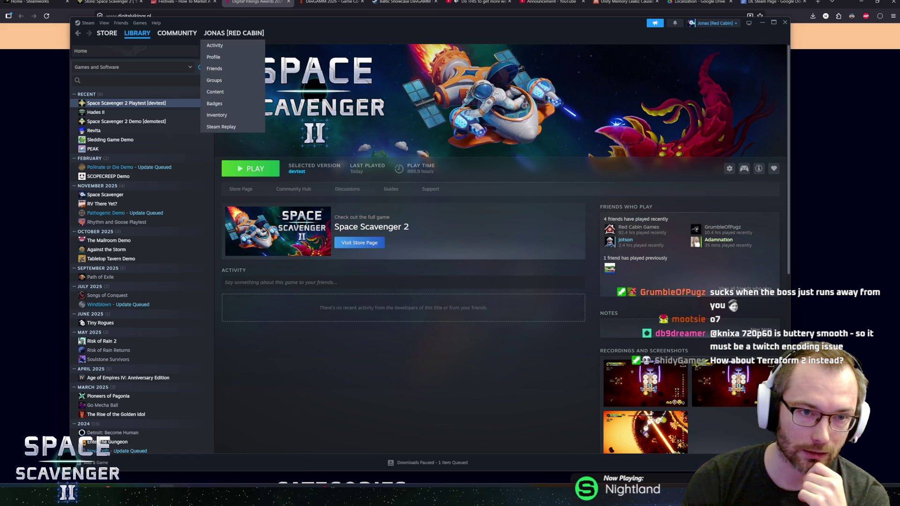
Switch from Steam to the browser's How To Market A Game Festivals tab.
{"action": "left_click", "coordinate": [253, 2]}
{"action": "left_click", "coordinate": [183, 2]}
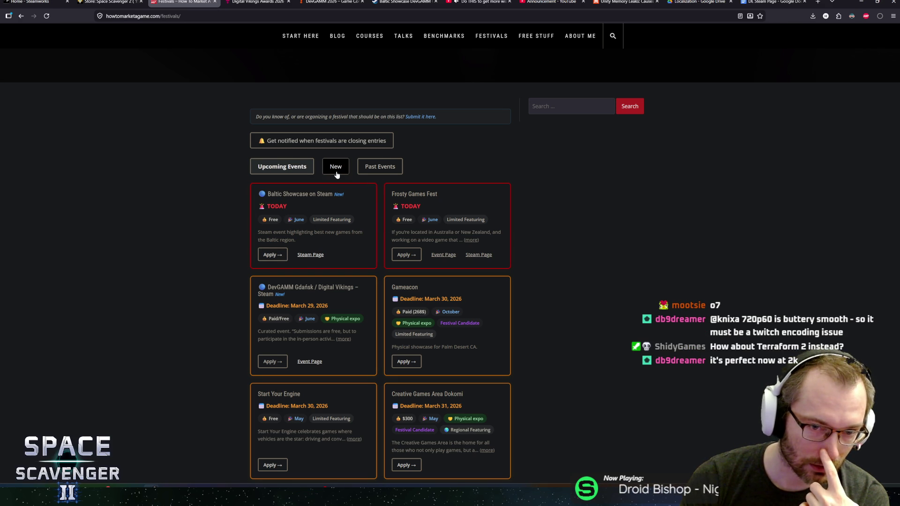
View the New festivals and Baltic Showcase's TODAY deadline, then open a blank tab.
{"action": "left_click", "coordinate": [335, 168]}
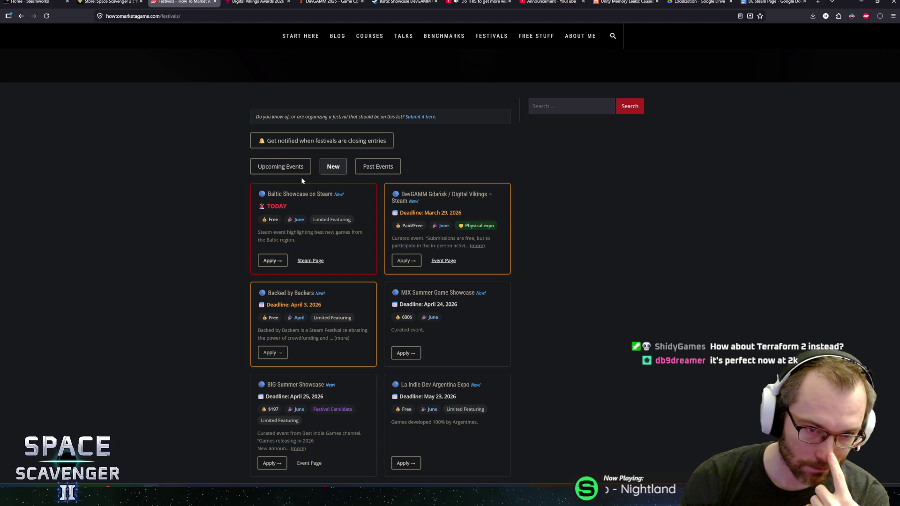
{"action": "mouse_move", "coordinate": [274, 207]}
{"action": "left_mouse_down"}
{"action": "mouse_move", "coordinate": [287, 207]}
{"action": "mouse_move", "coordinate": [270, 207]}
{"action": "left_mouse_up"}
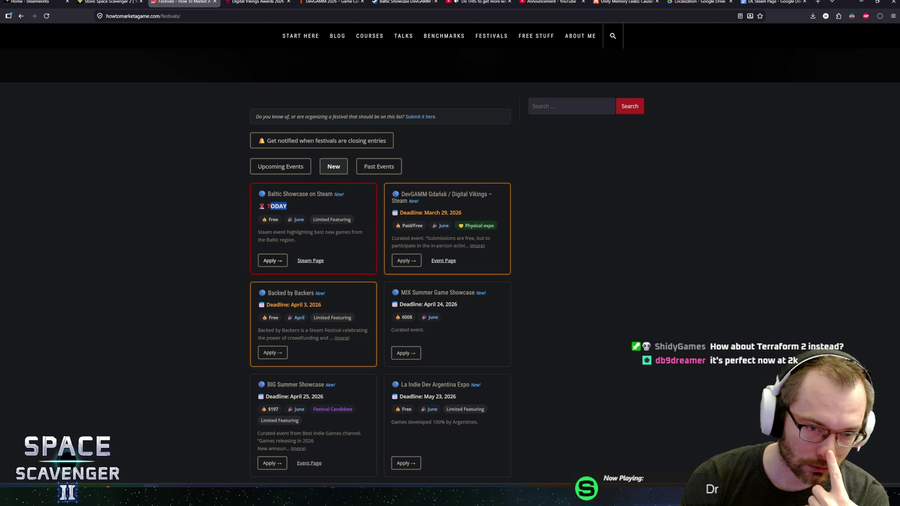
{"action": "left_click", "coordinate": [280, 165]}
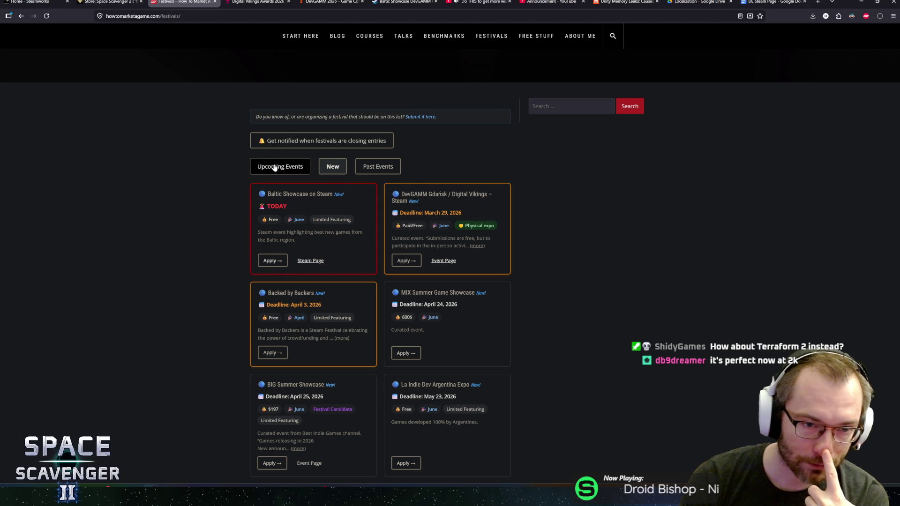
{"action": "left_click", "coordinate": [818, 6]}
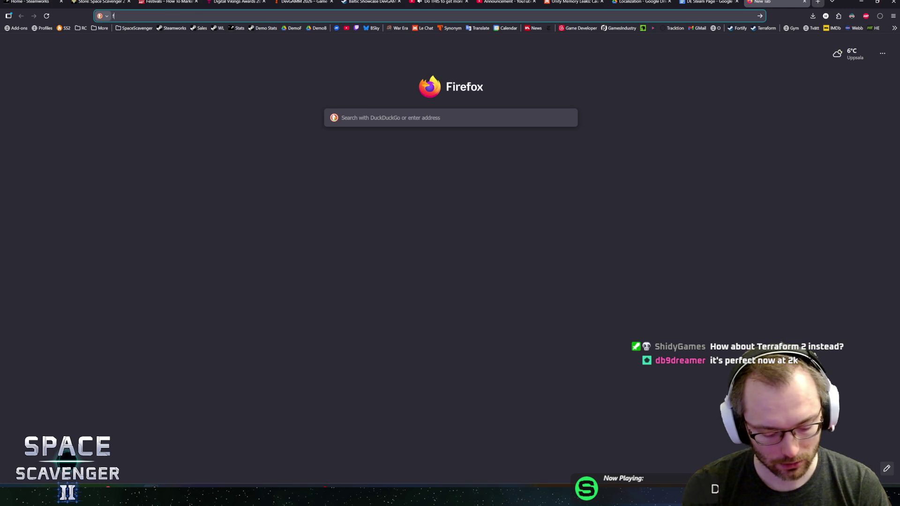
Open the 'Worthy festivals for Indie games' sheet via 'festiv', check its tabs, then close it.
{"action": "type", "text": "festiv"}
{"action": "key", "text": "Up"}
{"action": "key", "text": "Up"}
{"action": "key", "text": "Up"}
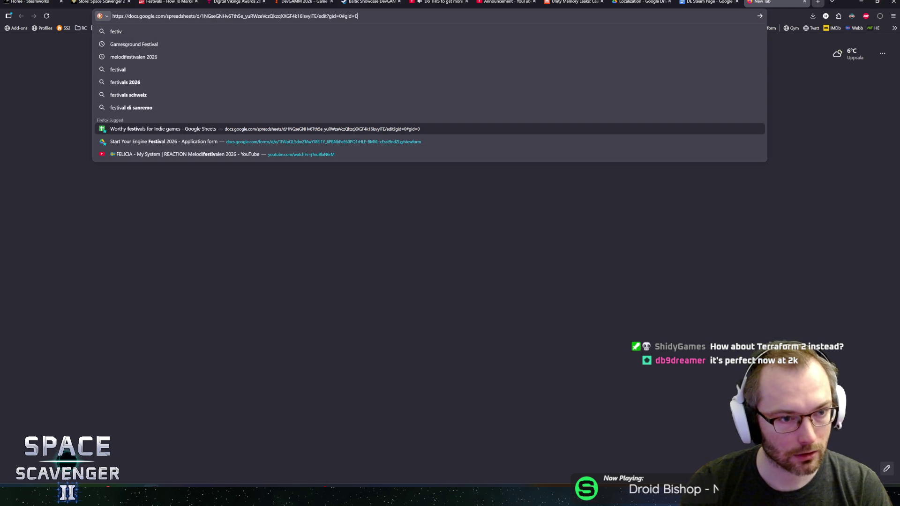
{"action": "key", "text": "Return"}
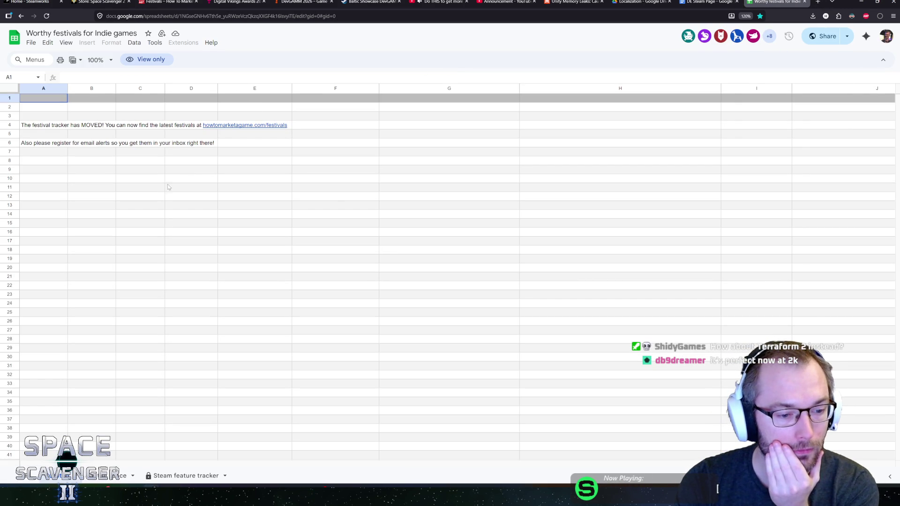
{"action": "left_click", "coordinate": [109, 476]}
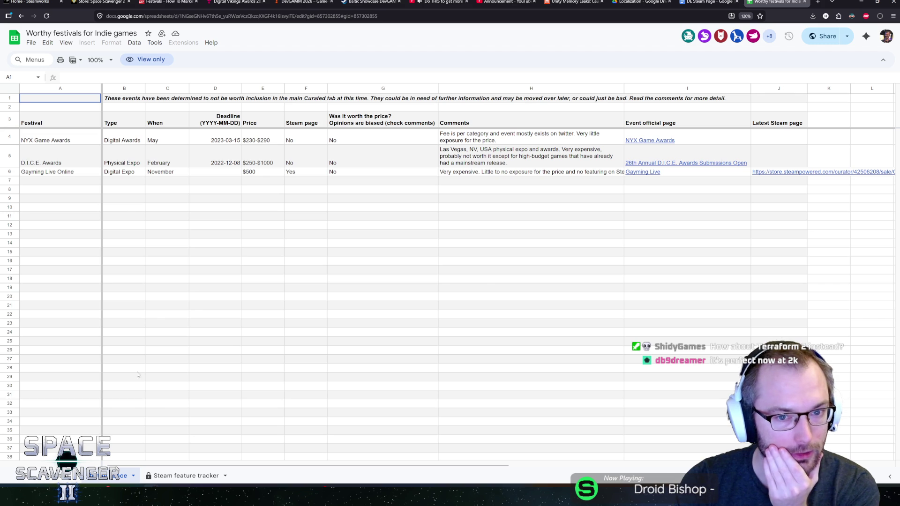
{"action": "left_click", "coordinate": [60, 476]}
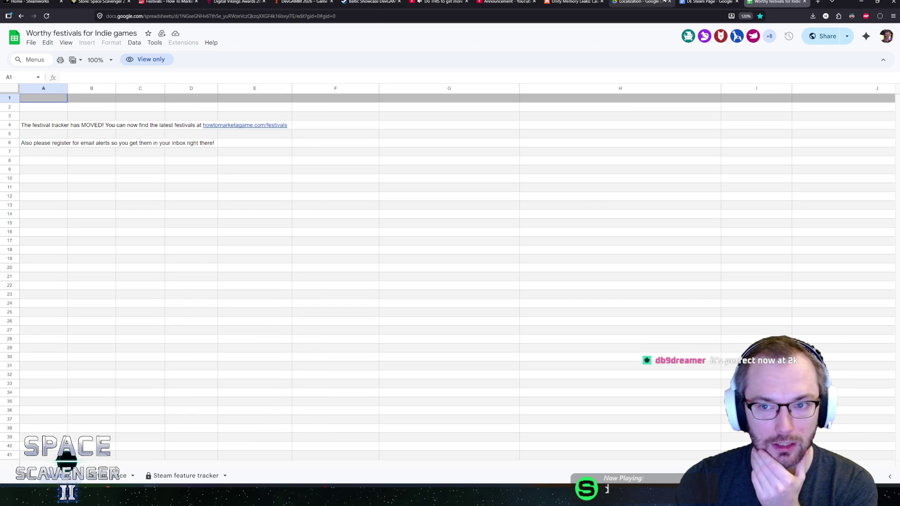
{"action": "left_click", "coordinate": [805, 2]}
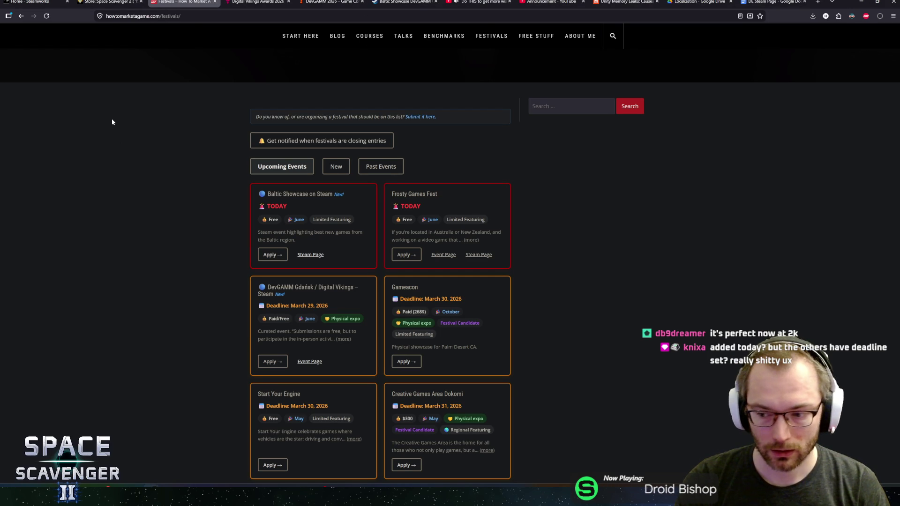
Highlight the DevGAMM card's March 29 deadline in the festival list.
{"action": "scroll", "coordinate": [151, 177], "scroll_direction": "down", "scroll_amount": 1}
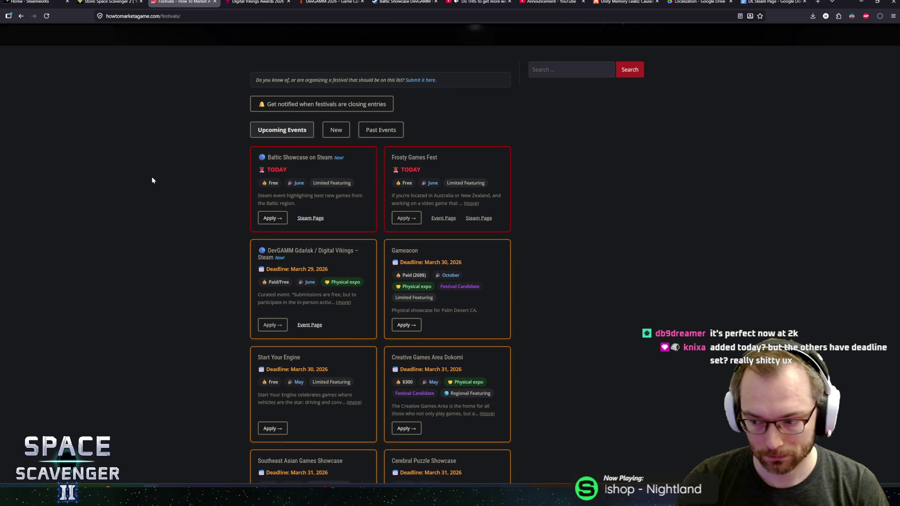
{"action": "scroll", "coordinate": [225, 215], "scroll_direction": "down", "scroll_amount": 1}
{"action": "scroll", "coordinate": [225, 211], "scroll_direction": "up", "scroll_amount": 2}
{"action": "double_click", "coordinate": [276, 206]}
{"action": "left_click_drag", "start_coordinate": [273, 306], "coordinate": [316, 305]}
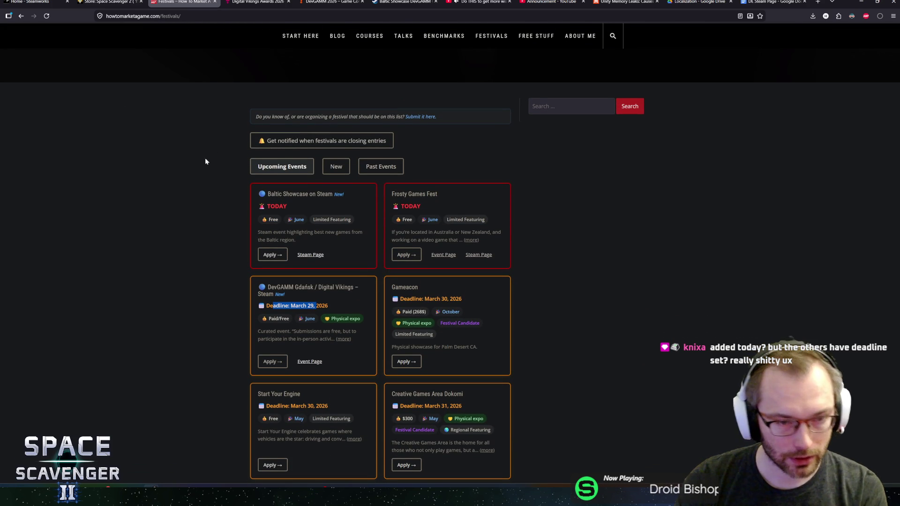
Compare New and Past festivals and the BIG Summer Showcase deadline, then go to Digital Vikings Awards.
{"action": "left_click", "coordinate": [333, 168]}
{"action": "scroll", "coordinate": [223, 242], "scroll_direction": "down", "scroll_amount": 2}
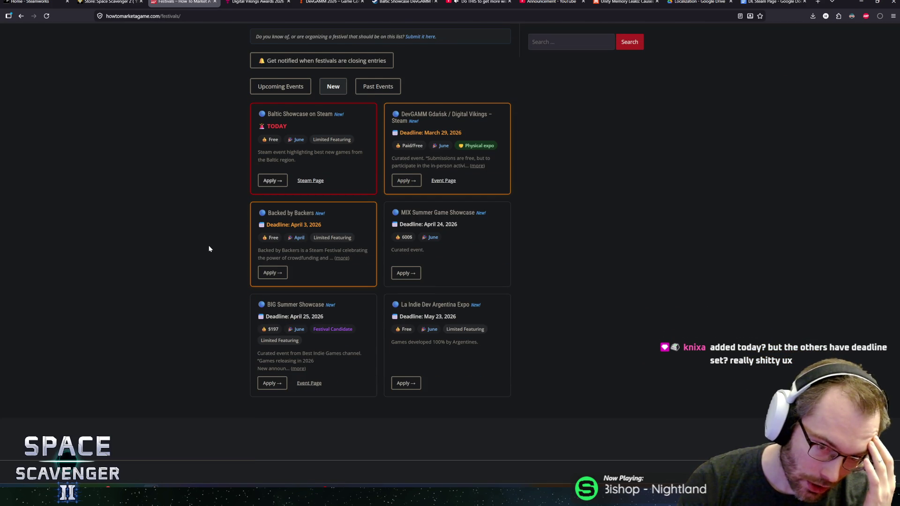
{"action": "scroll", "coordinate": [209, 249], "scroll_direction": "up", "scroll_amount": 3}
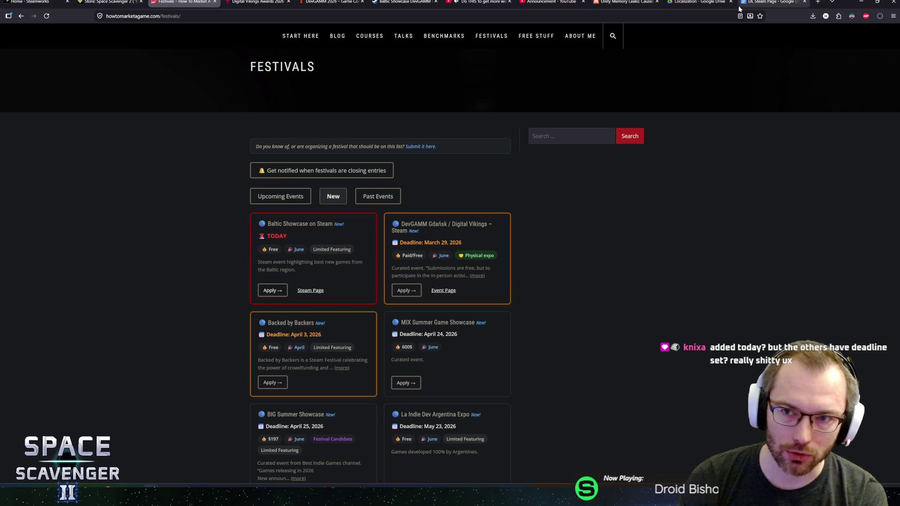
{"action": "left_click", "coordinate": [375, 197]}
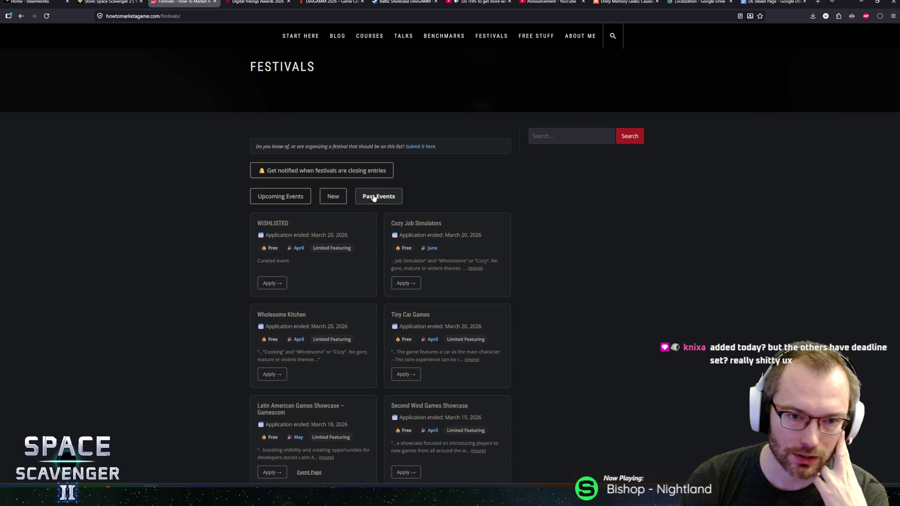
{"action": "left_click", "coordinate": [333, 197]}
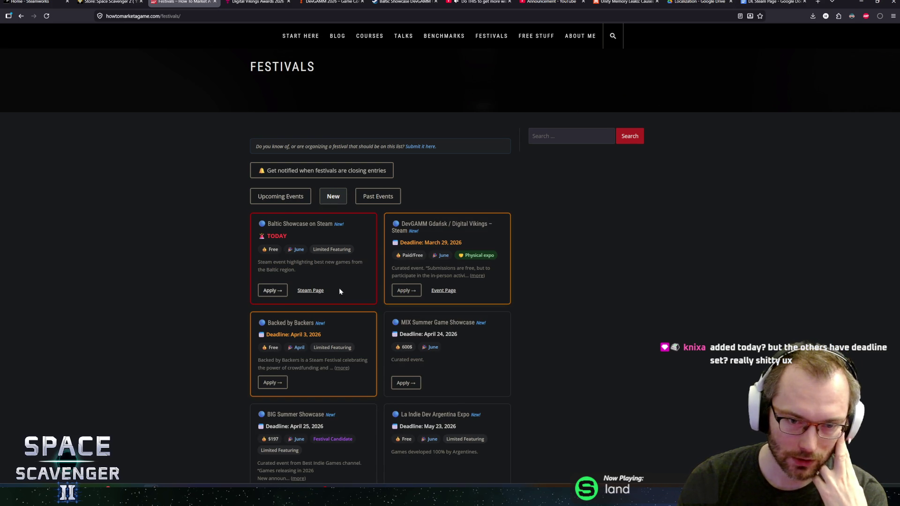
{"action": "scroll", "coordinate": [233, 235], "scroll_direction": "down", "scroll_amount": 2}
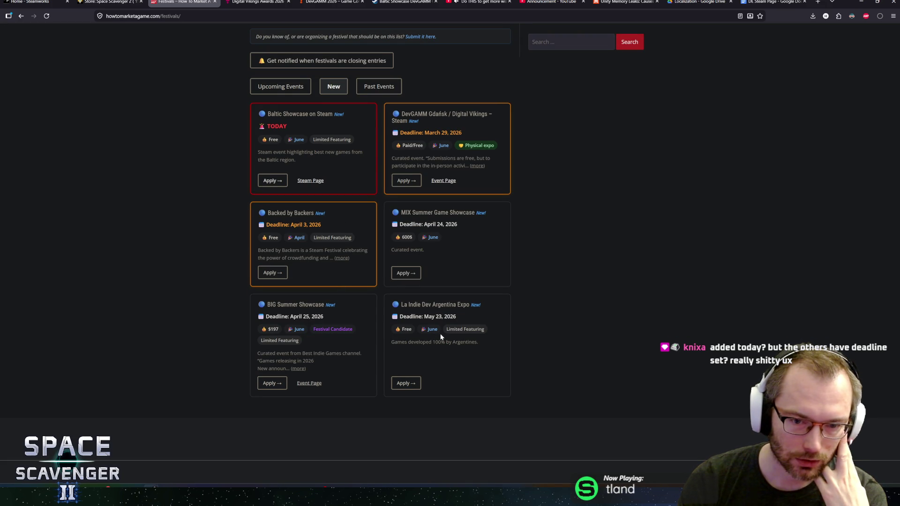
{"action": "left_click_drag", "start_coordinate": [400, 317], "coordinate": [456, 317]}
{"action": "mouse_move", "coordinate": [282, 317]}
{"action": "left_mouse_down"}
{"action": "mouse_move", "coordinate": [323, 317]}
{"action": "mouse_move", "coordinate": [281, 317]}
{"action": "left_mouse_up"}
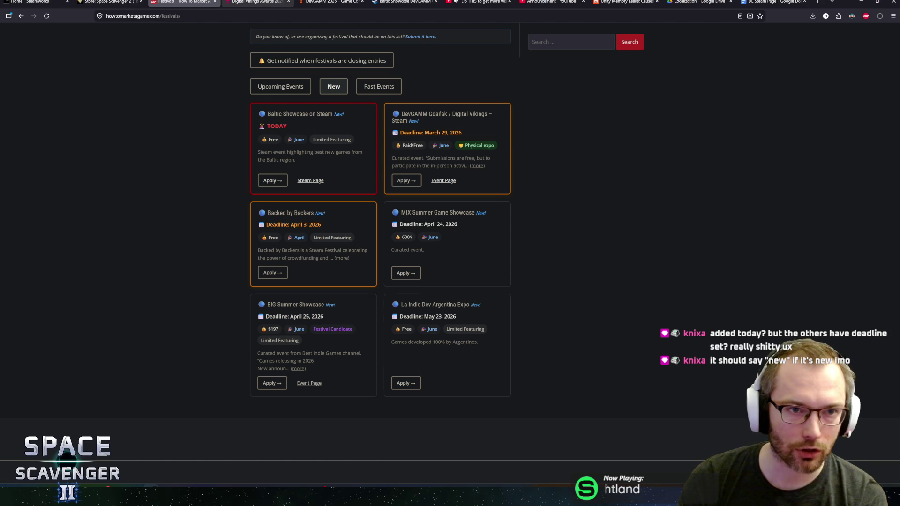
{"action": "left_click", "coordinate": [265, 2]}
{"action": "scroll", "coordinate": [237, 222], "scroll_direction": "down", "scroll_amount": 10}
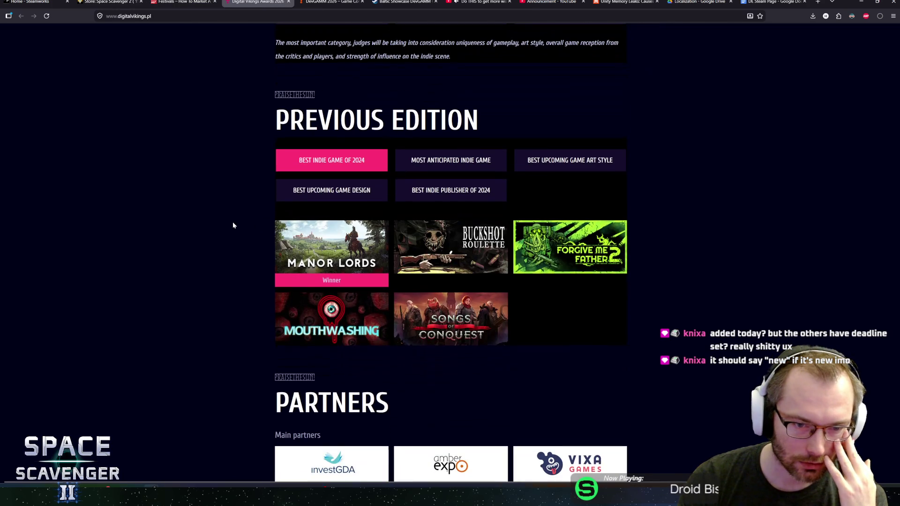
Skim the Digital Vikings page, pass the DevGAMM Gdańsk 2026 tab, and move the form window lower.
{"action": "scroll", "coordinate": [233, 225], "scroll_direction": "down", "scroll_amount": 12}
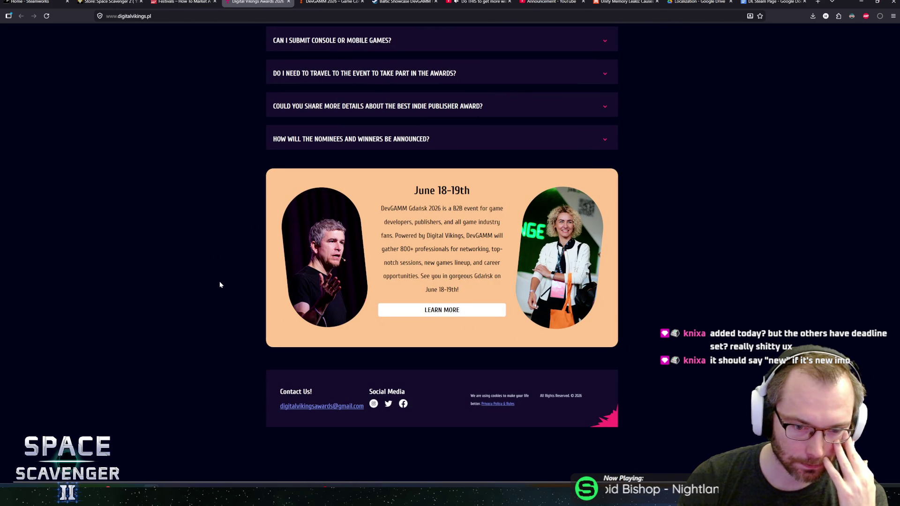
{"action": "middle_click", "coordinate": [219, 284]}
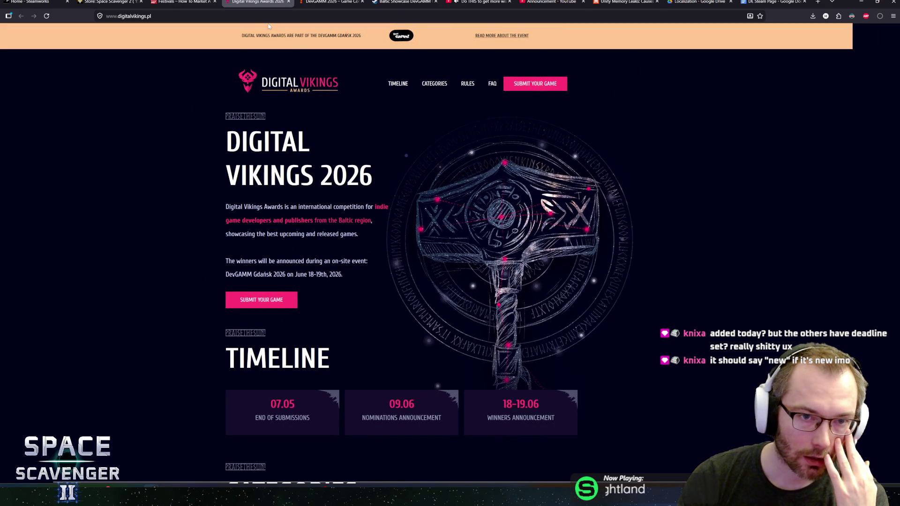
{"action": "key", "text": "ctrl+Tab"}
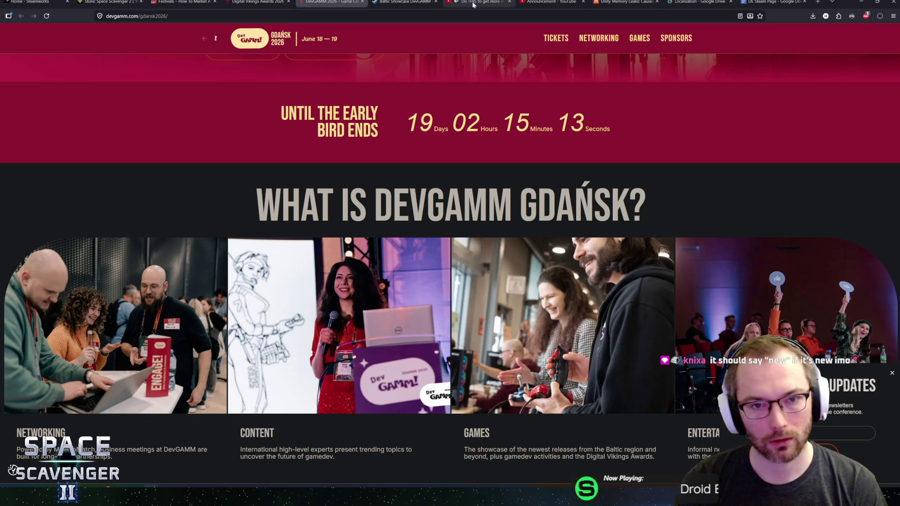
{"action": "key", "text": "alt+Tab"}
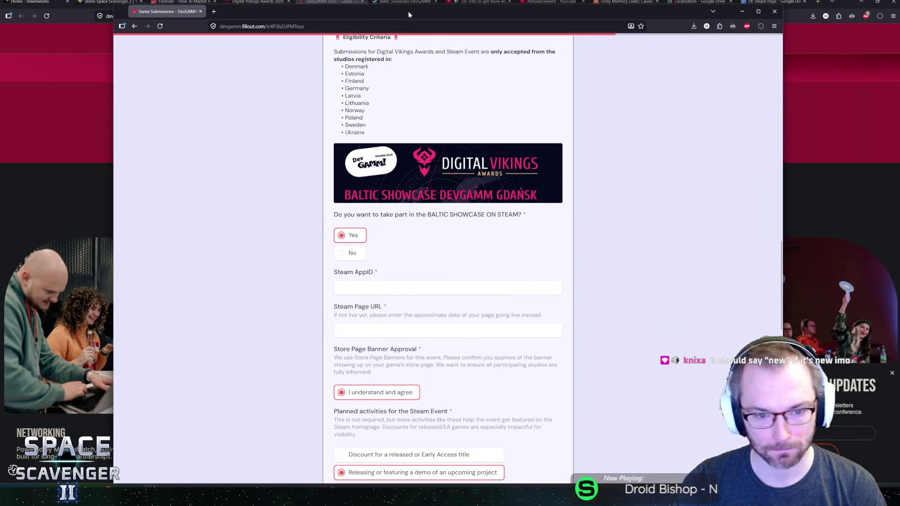
{"action": "mouse_move", "coordinate": [408, 10]}
{"action": "left_mouse_down"}
{"action": "mouse_move", "coordinate": [397, 58]}
{"action": "mouse_move", "coordinate": [391, 51]}
{"action": "left_mouse_up"}
Paste the YouTube link into Gameplay video, then delete it so the field is empty.
{"action": "scroll", "coordinate": [382, 222], "scroll_direction": "down", "scroll_amount": 2}
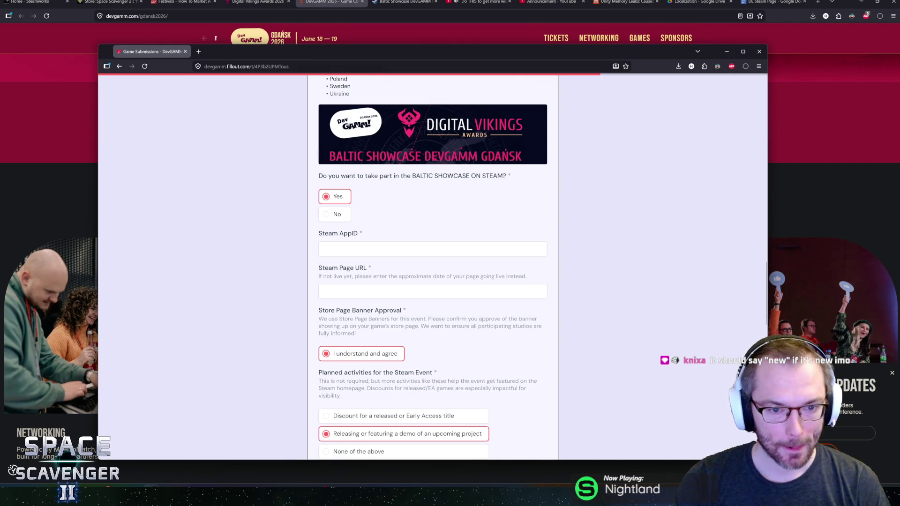
{"action": "scroll", "coordinate": [290, 278], "scroll_direction": "up", "scroll_amount": 9}
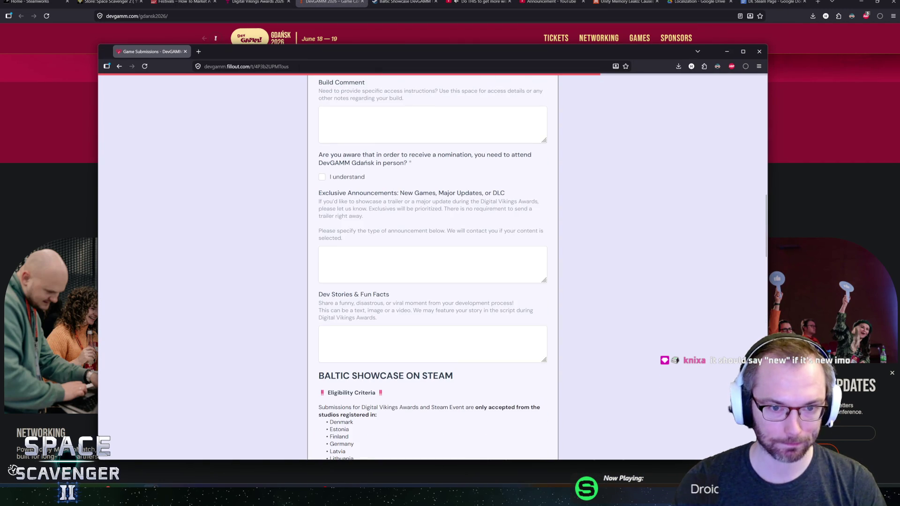
{"action": "scroll", "coordinate": [290, 279], "scroll_direction": "up", "scroll_amount": 15}
{"action": "scroll", "coordinate": [346, 191], "scroll_direction": "down", "scroll_amount": 9}
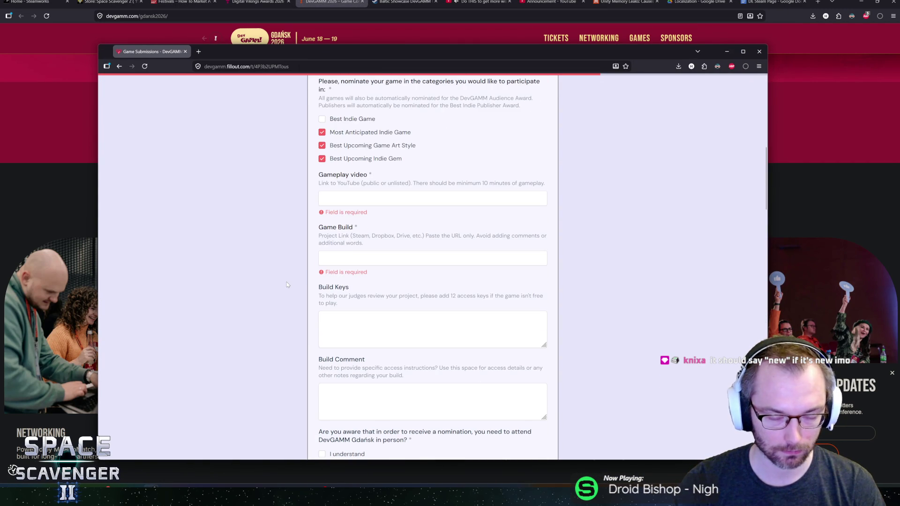
{"action": "left_click", "coordinate": [346, 193]}
{"action": "type", "text": "https://youtu.be/_a6Y6qqyDU4"}
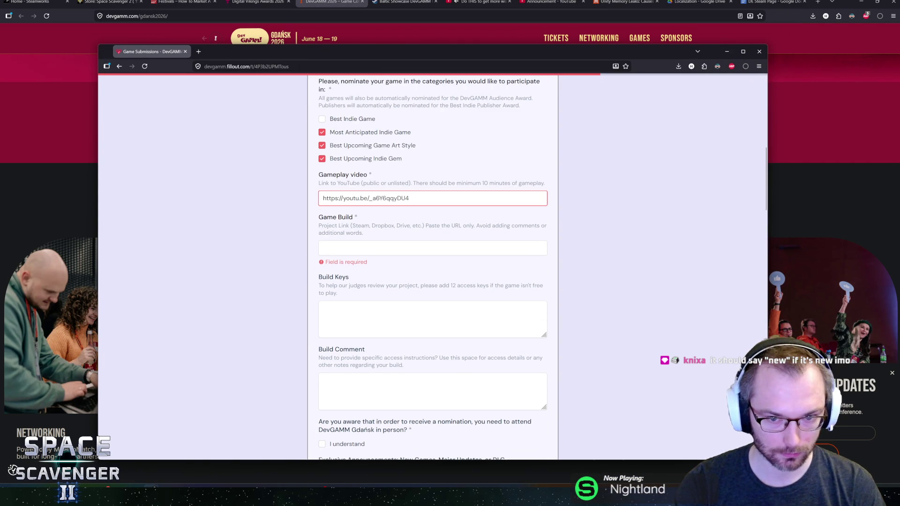
{"action": "key", "text": "ctrl+a"}
{"action": "key", "text": "BackSpace"}
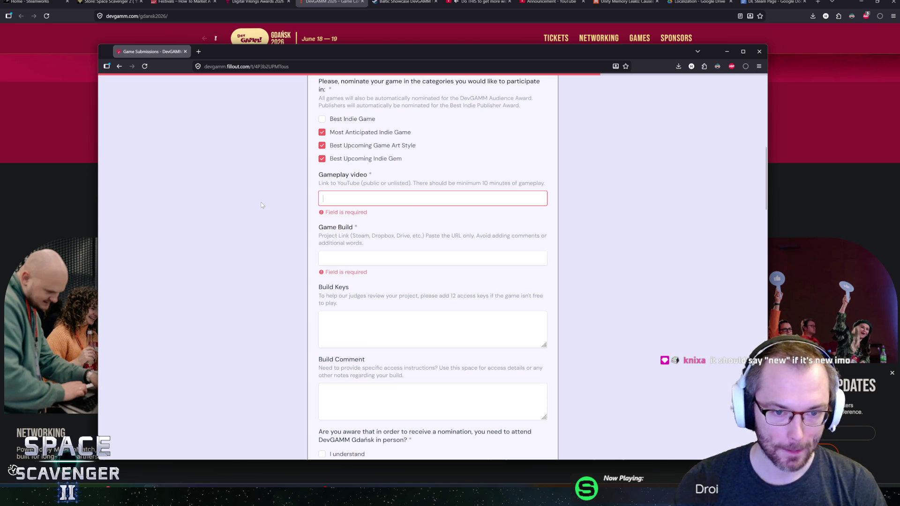
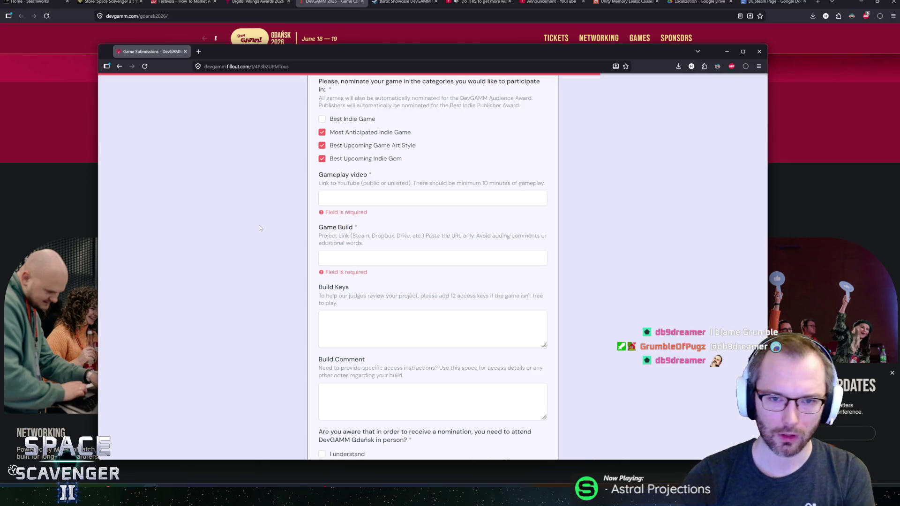
Close the Fillout game submission form window to get back to the DevGAMM Gdańsk 2026 page.
{"action": "key", "text": "ctrl+w"}
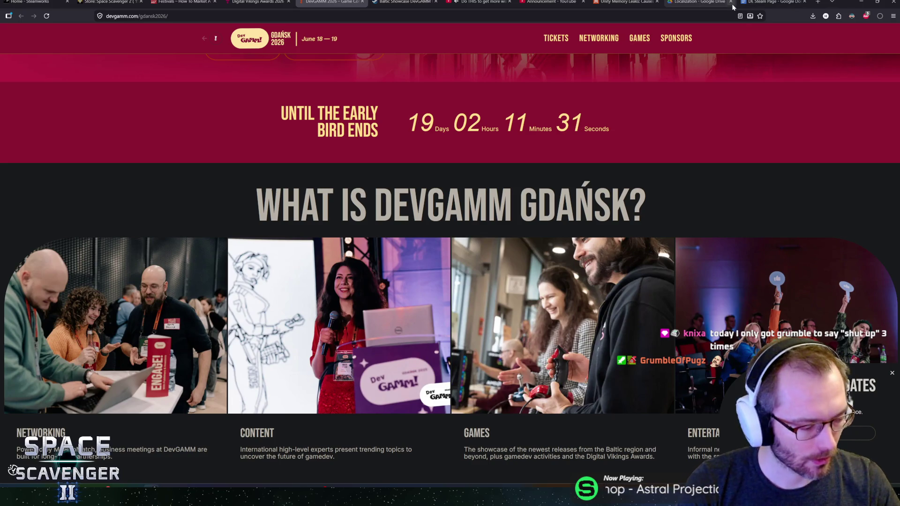
Minimize the browser, close Steam, and quit Photoshop, discarding all five unsaved screenshots.
{"action": "left_click", "coordinate": [860, 5]}
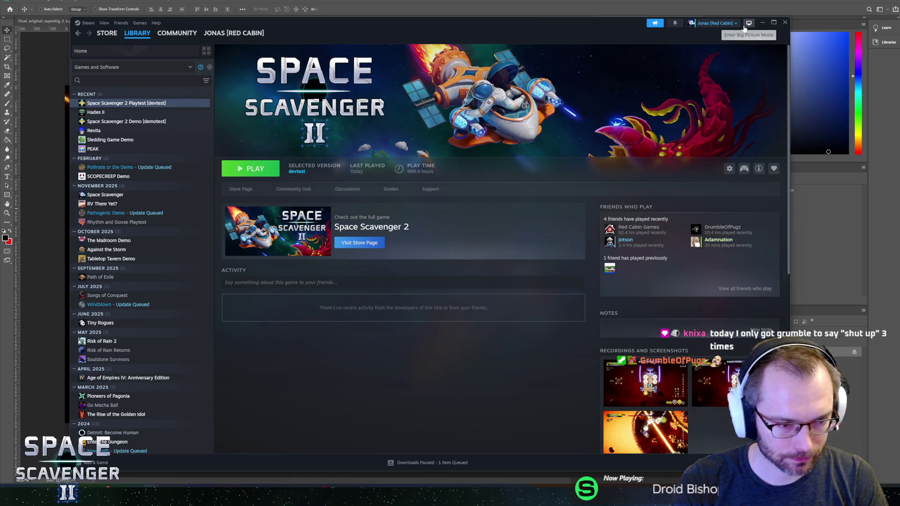
{"action": "left_click", "coordinate": [763, 22]}
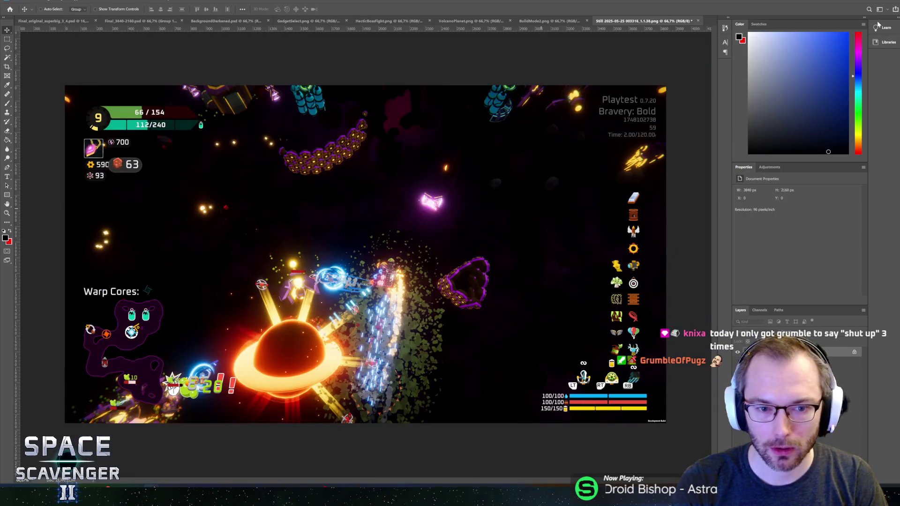
{"action": "key", "text": "ctrl+q"}
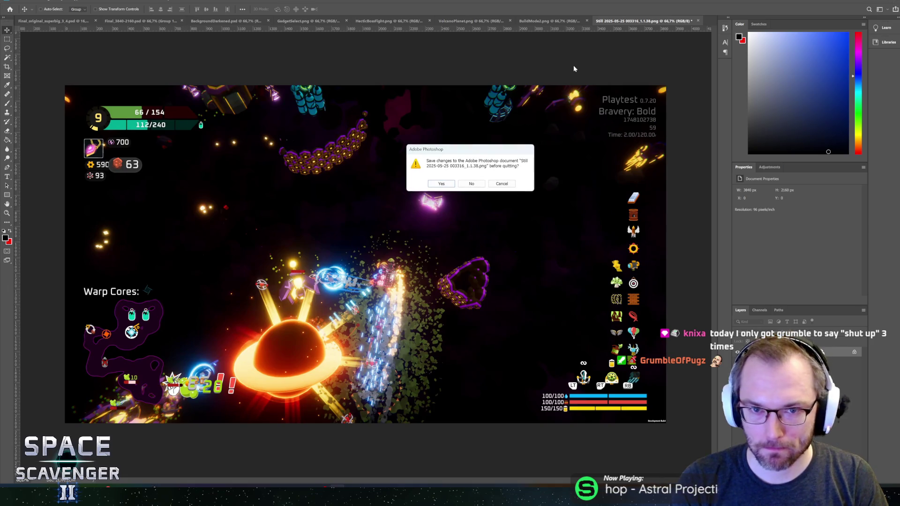
{"action": "left_click", "coordinate": [474, 185]}
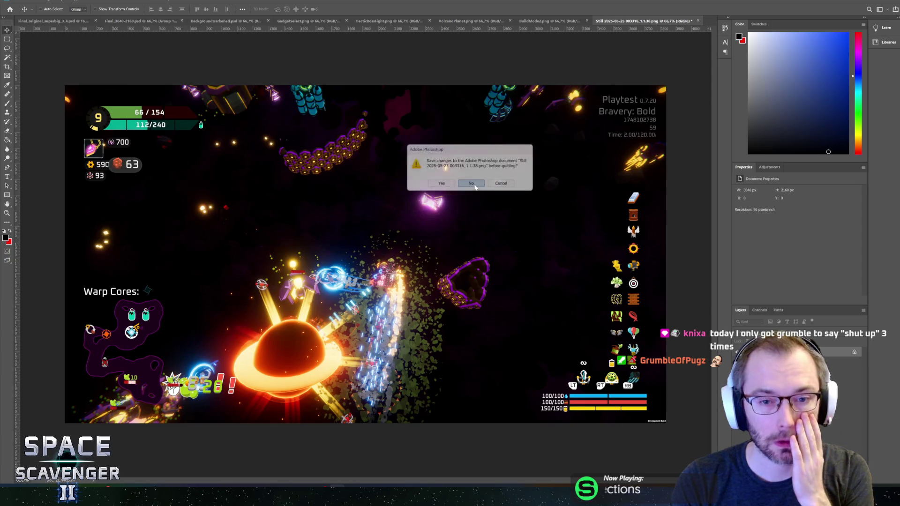
{"action": "left_click", "coordinate": [476, 181]}
{"action": "left_click", "coordinate": [476, 181]}
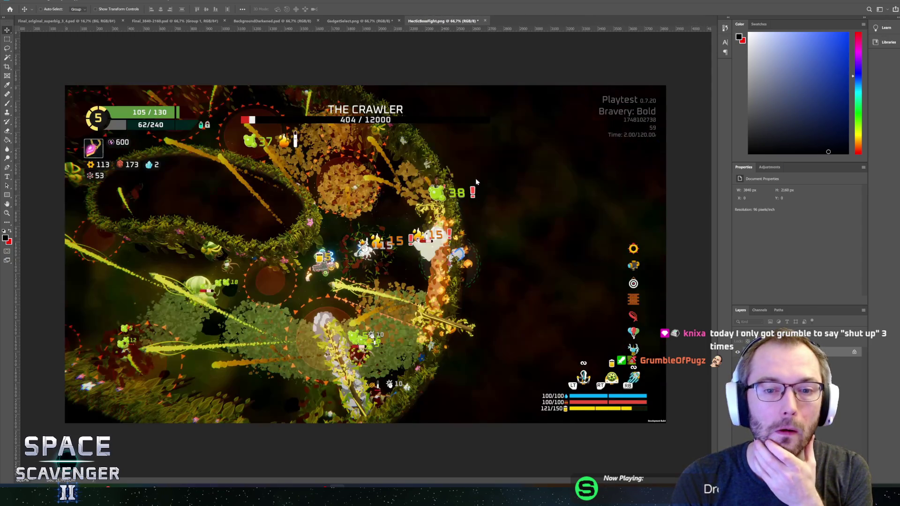
{"action": "left_click", "coordinate": [477, 181]}
{"action": "left_click", "coordinate": [477, 181]}
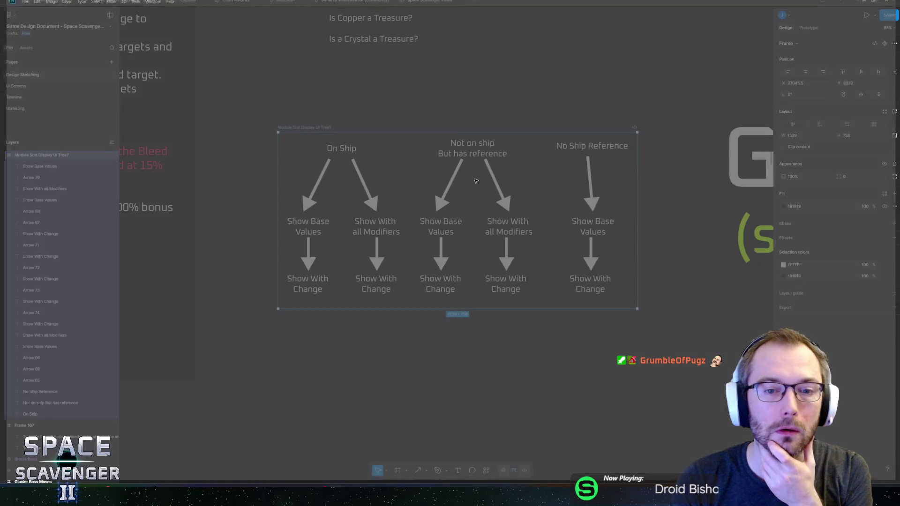
Minimize Figma, open the space-scavenger-2 Unity project, and bring up the NVIDIA overlay over the code editor.
{"action": "left_click", "coordinate": [356, 357]}
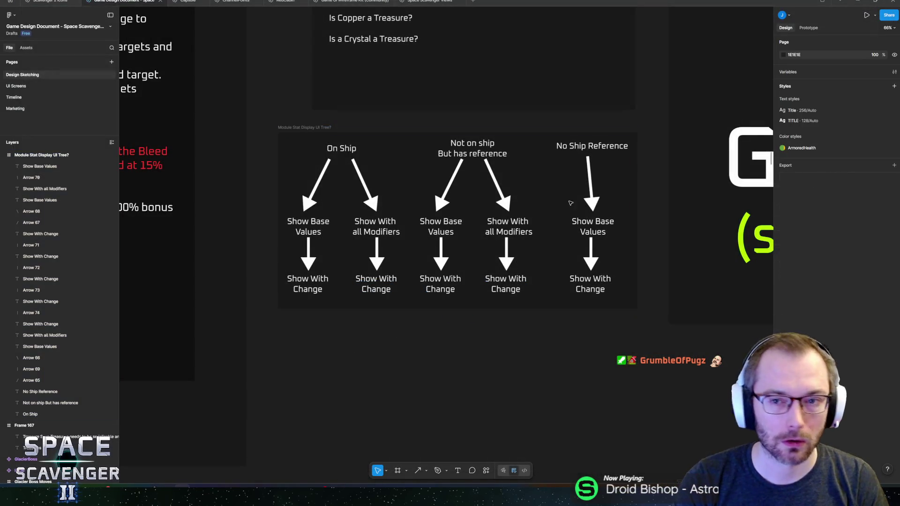
{"action": "left_click", "coordinate": [858, 2]}
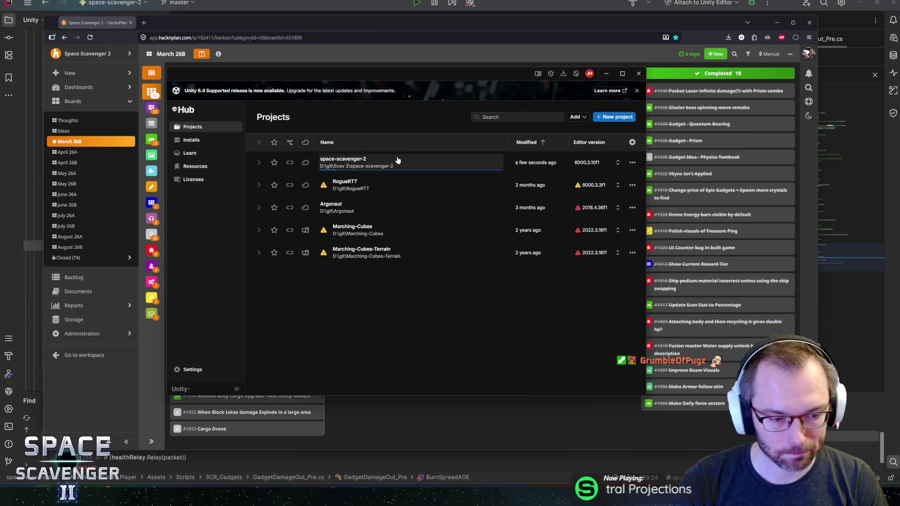
{"action": "left_click", "coordinate": [398, 159]}
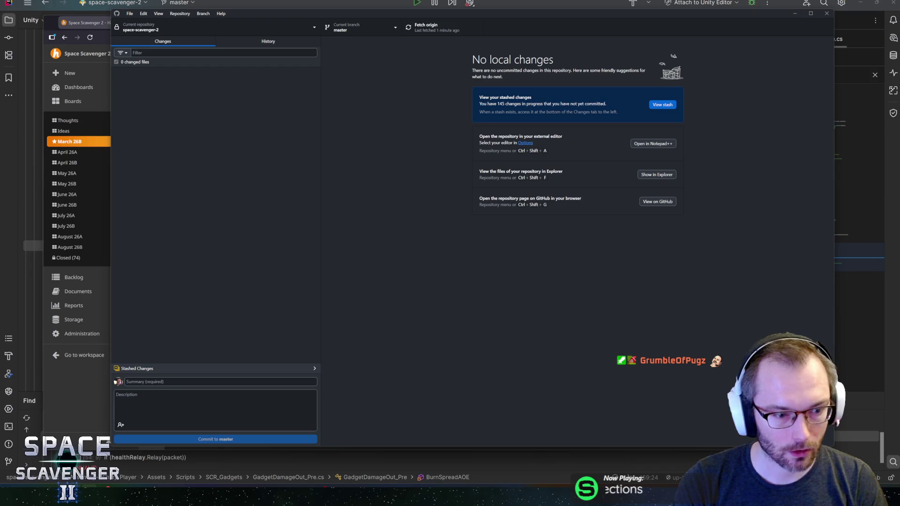
{"action": "key", "text": "alt+Tab"}
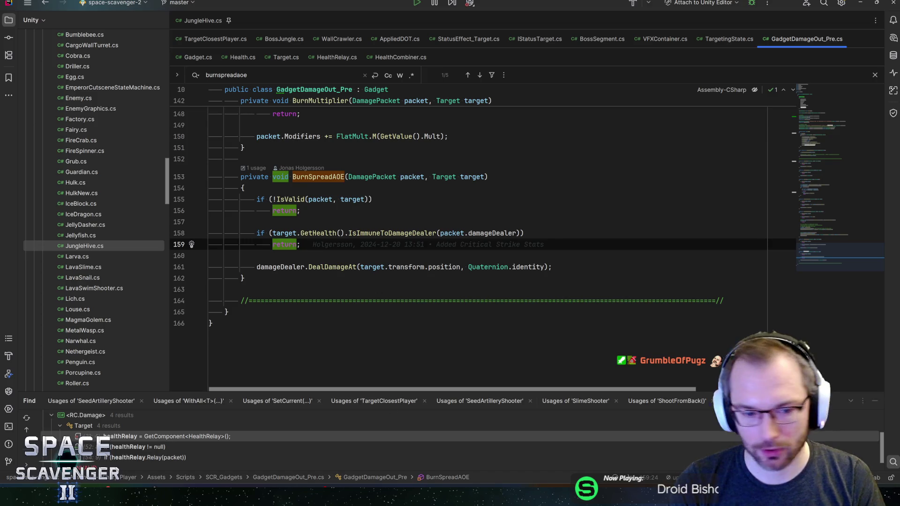
{"action": "key", "text": "alt+z"}
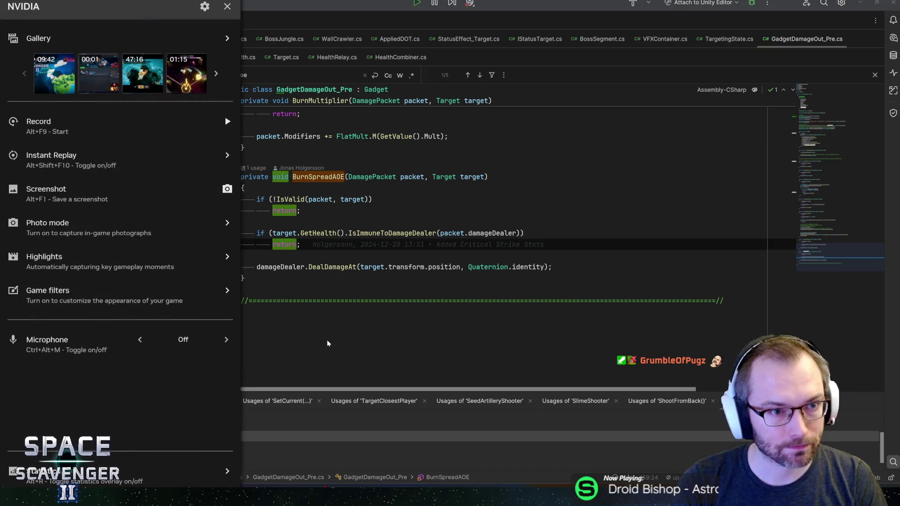
Open the 09:42 desktop recording from the overlay Gallery, then close the overlay.
{"action": "left_click", "coordinate": [54, 74]}
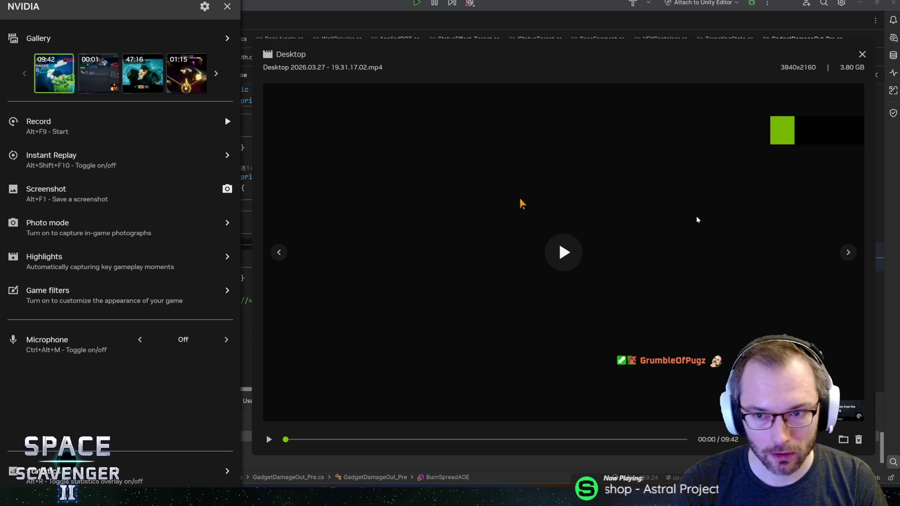
{"action": "key", "text": "alt+z"}
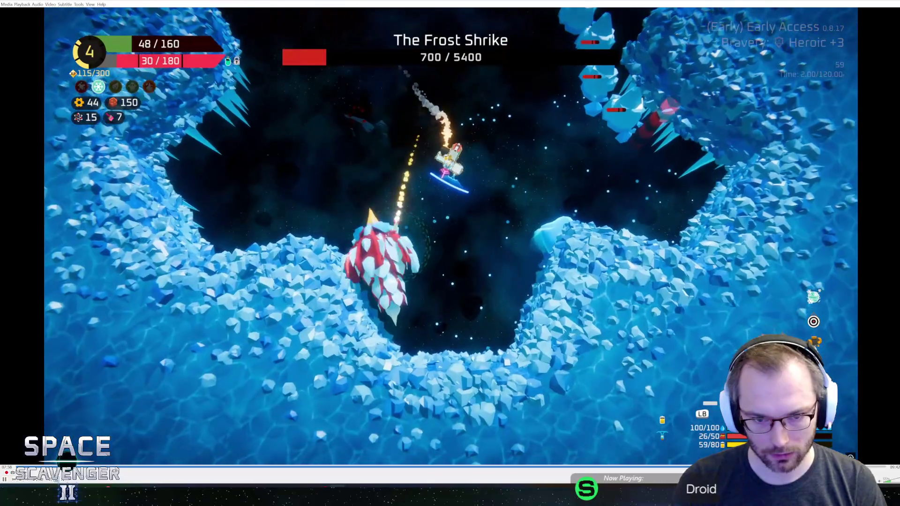
Pause and step back through the Frost Shrike fight as its health drops from 560 to 70.
{"action": "key", "text": "space"}
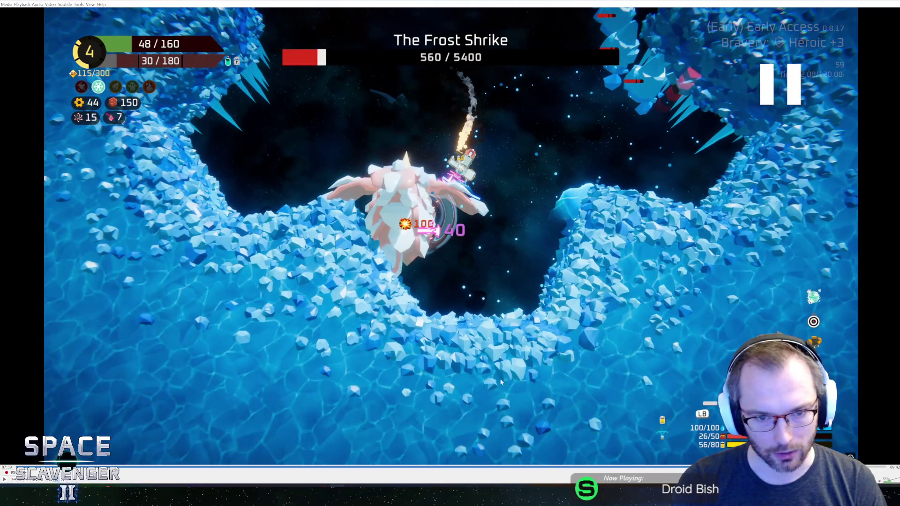
{"action": "key", "text": "space"}
{"action": "key", "text": "space"}
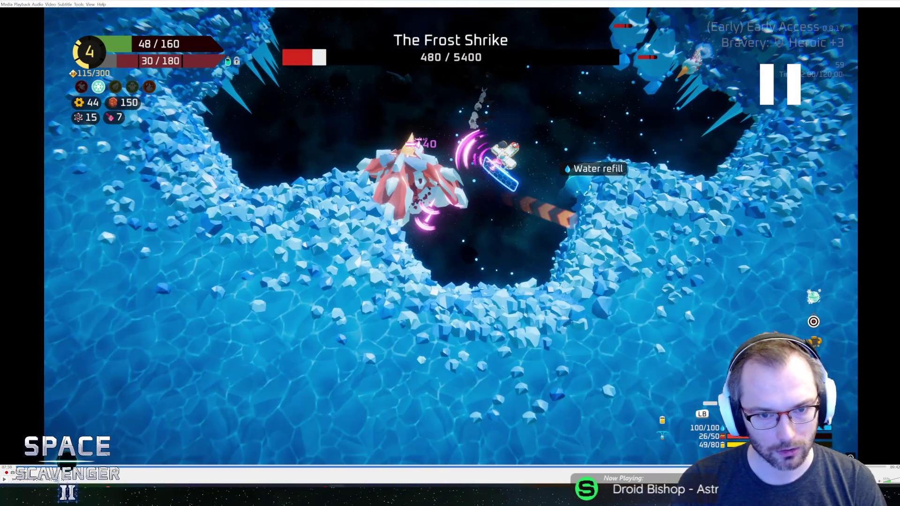
{"action": "key", "text": "space"}
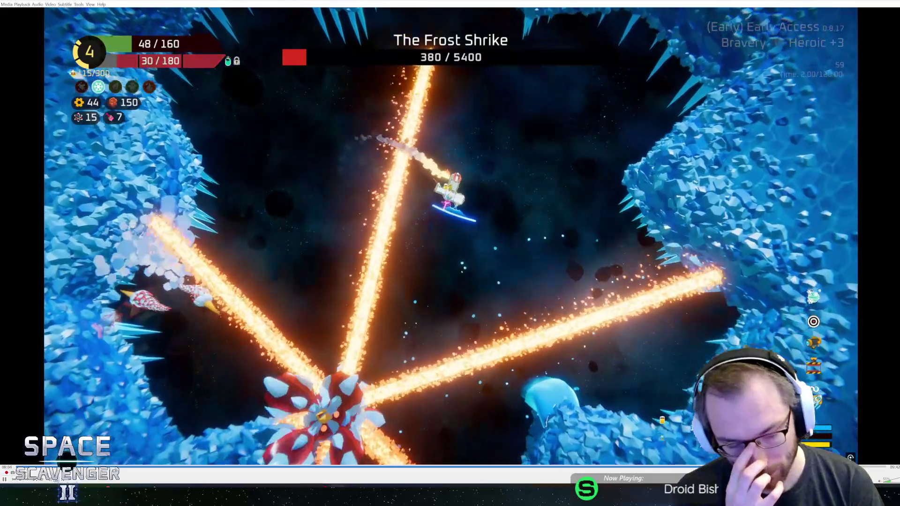
{"action": "key", "text": "space"}
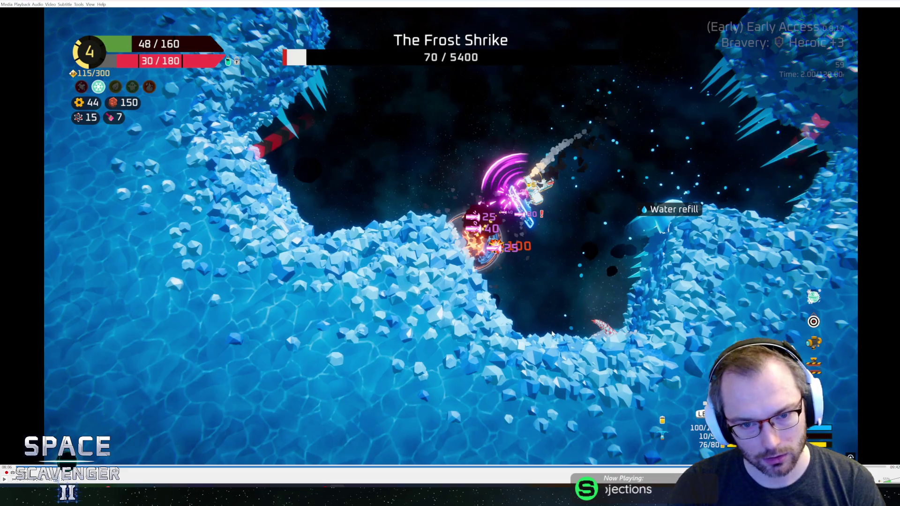
{"action": "key", "text": "Left"}
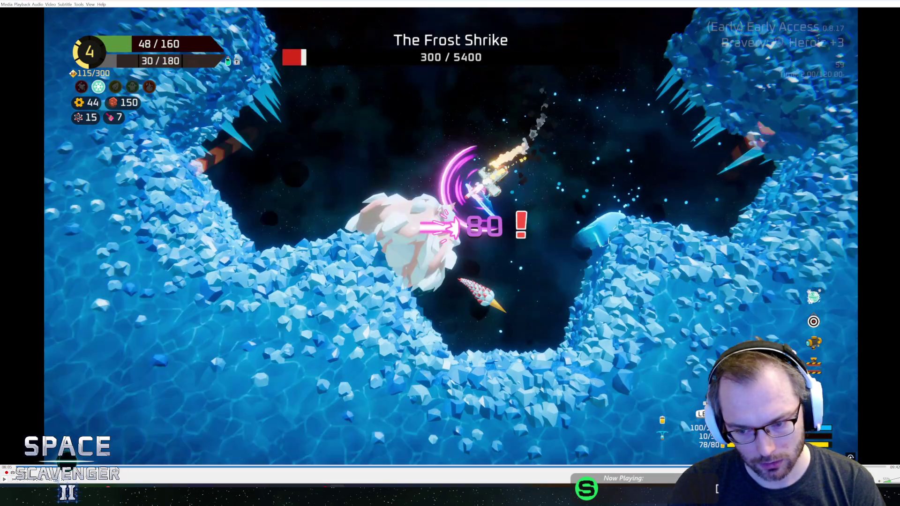
{"action": "key", "text": "space"}
{"action": "key", "text": "space"}
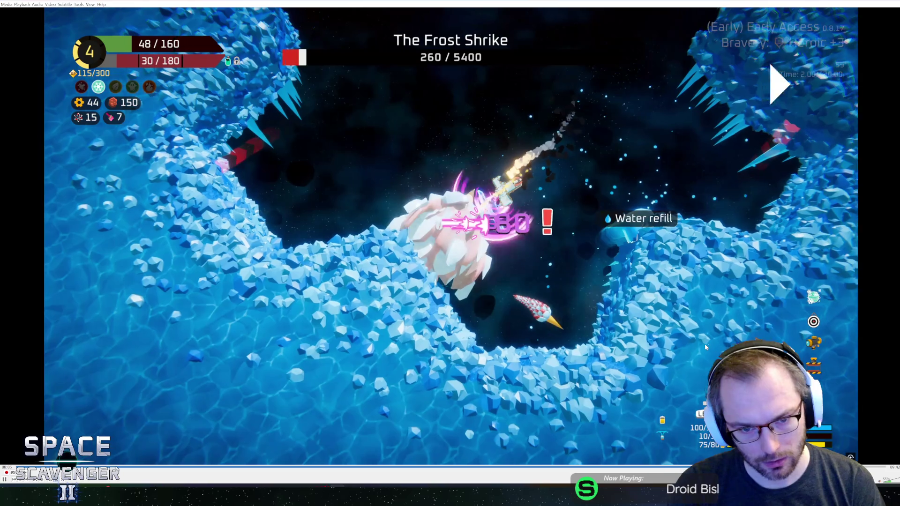
{"action": "key", "text": "space"}
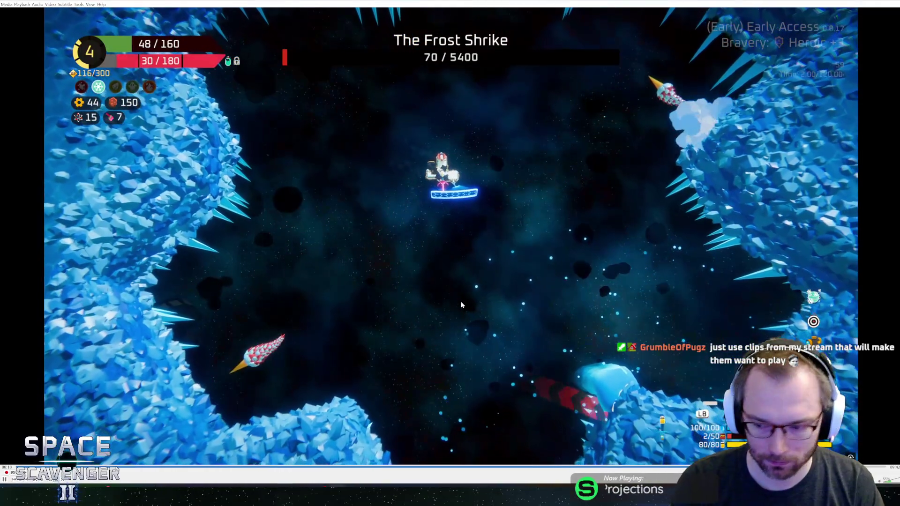
Rewind about twenty seconds and play in short bursts until the Frost Shrike nearly dies.
{"action": "key", "text": "Left"}
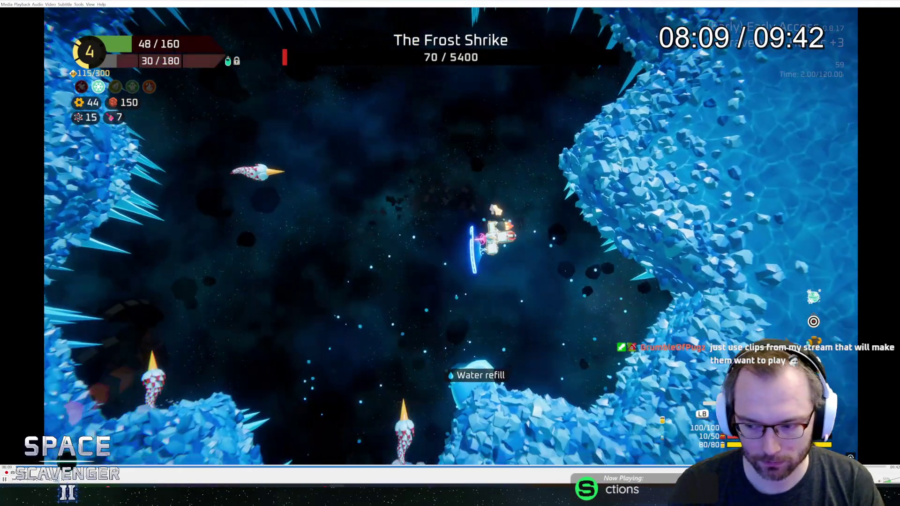
{"action": "key", "text": "Left"}
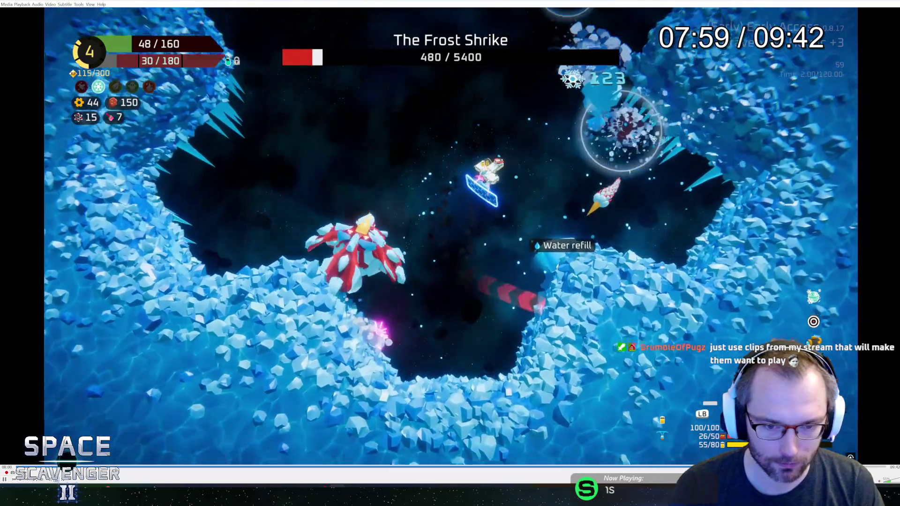
{"action": "key", "text": "space"}
{"action": "key", "text": "space"}
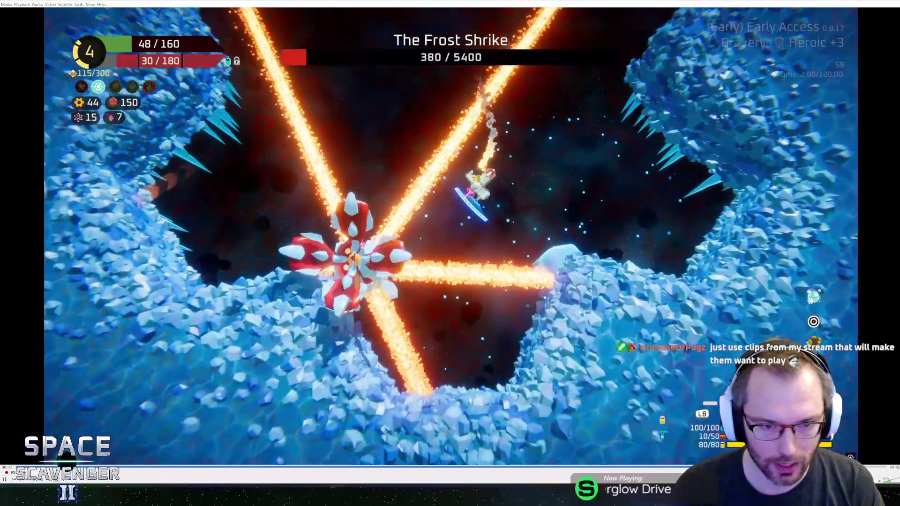
{"action": "key", "text": "space"}
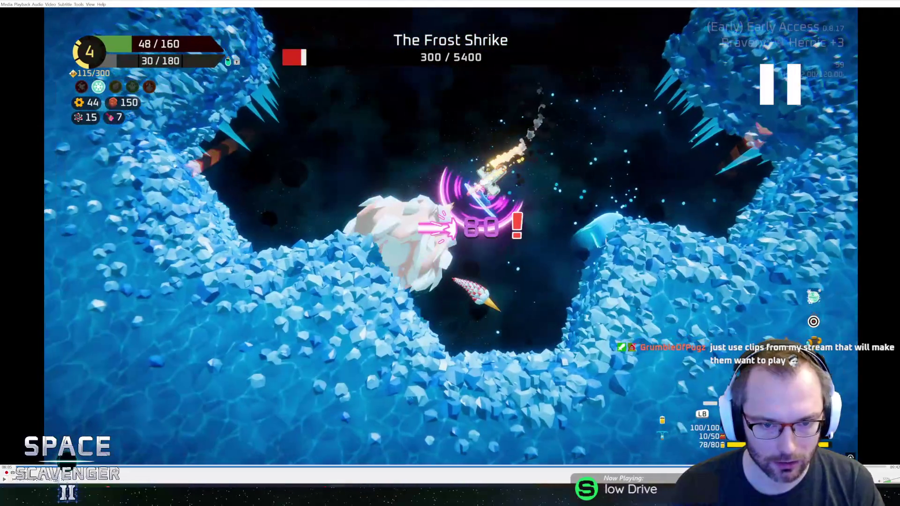
{"action": "key", "text": "space"}
{"action": "key", "text": "space"}
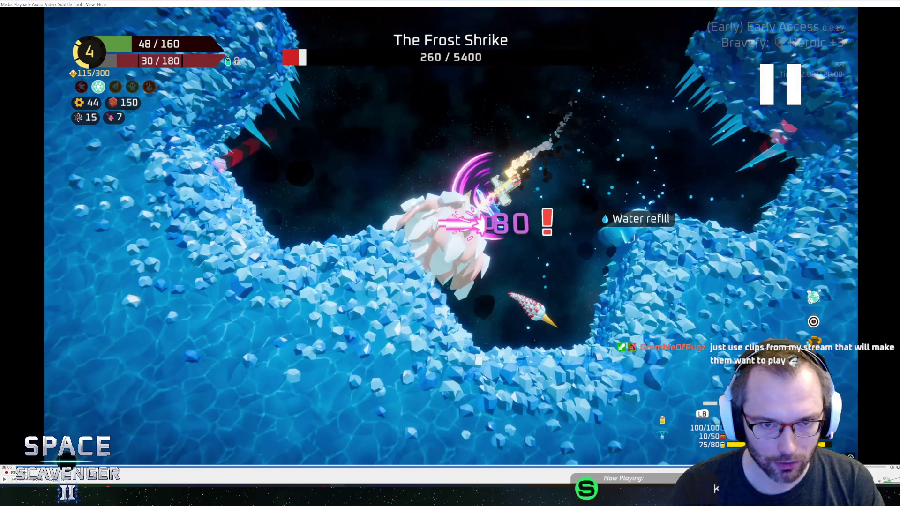
{"action": "key", "text": "space"}
{"action": "key", "text": "space"}
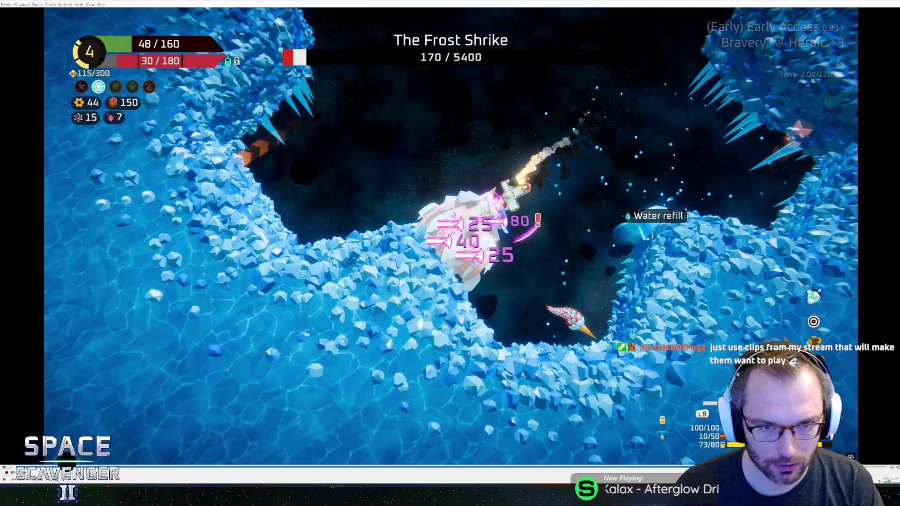
{"action": "key", "text": "space"}
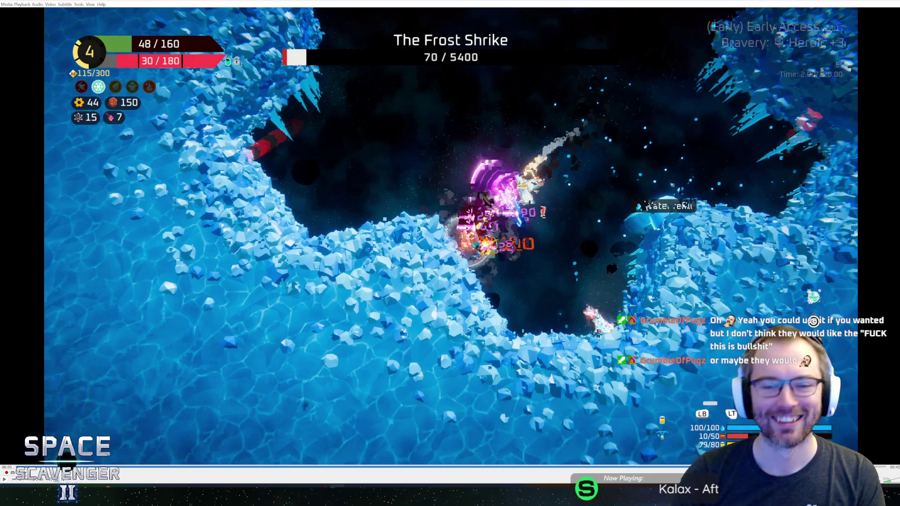
{"action": "key", "text": "space"}
{"action": "key", "text": "space"}
{"action": "key", "text": "space"}
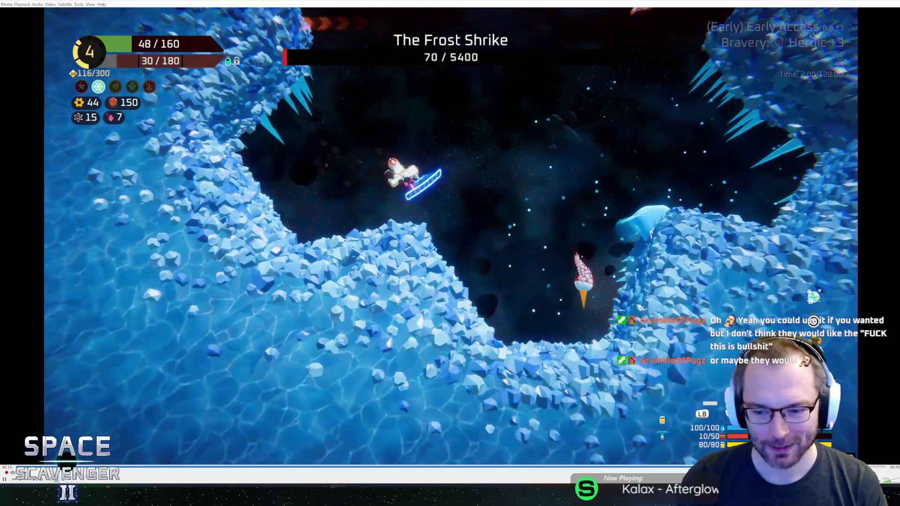
Jump back again and rewatch the boss fight, pausing during the Frost Shrike battle.
{"action": "key", "text": "Left"}
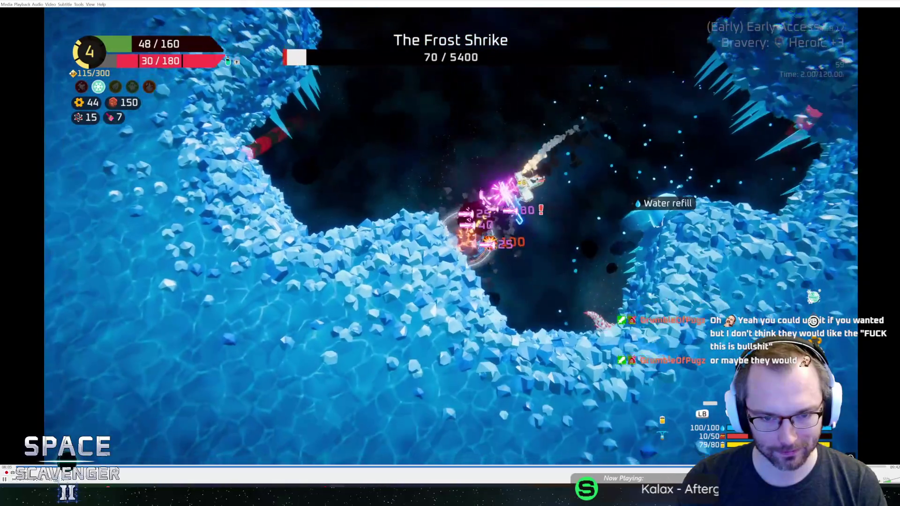
{"action": "key", "text": "space"}
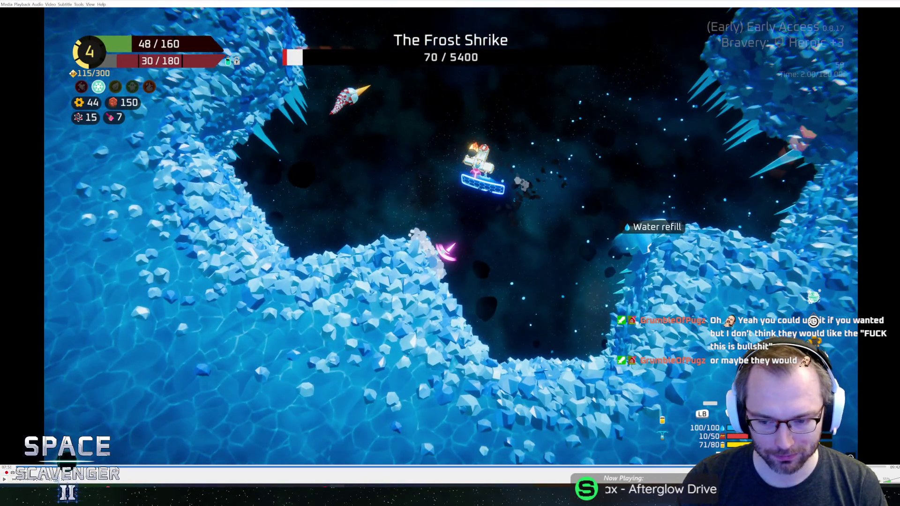
{"action": "key", "text": "space"}
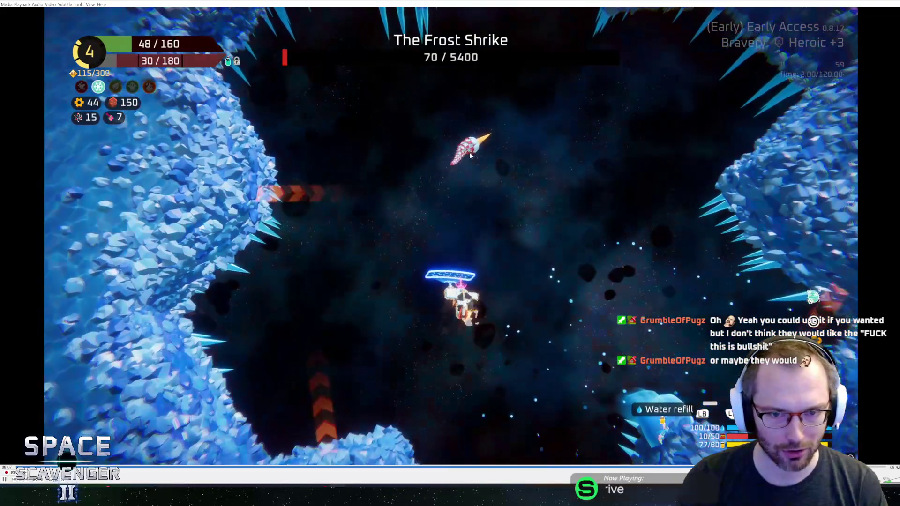
{"action": "key", "text": "space"}
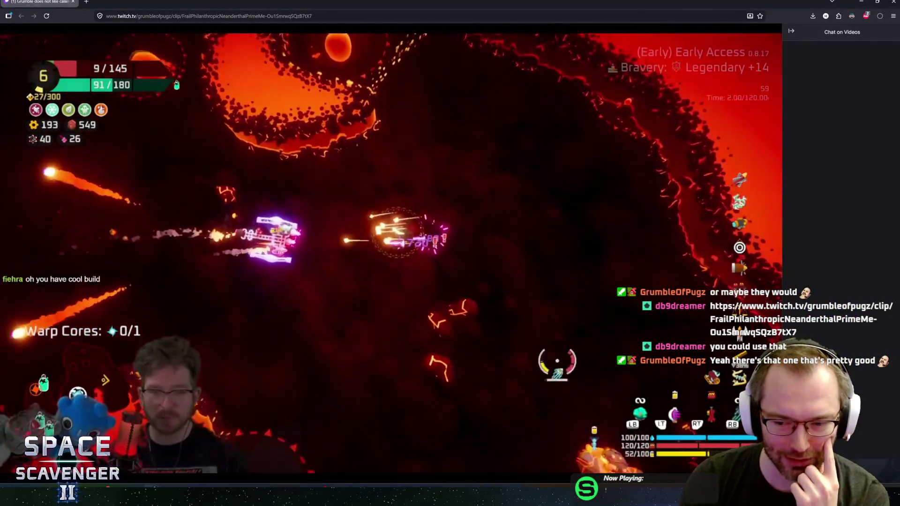
Restart the 'Grumble does not like calamari' clip, leave theater mode, and expand the followed channels sidebar.
{"action": "left_click", "coordinate": [9, 466]}
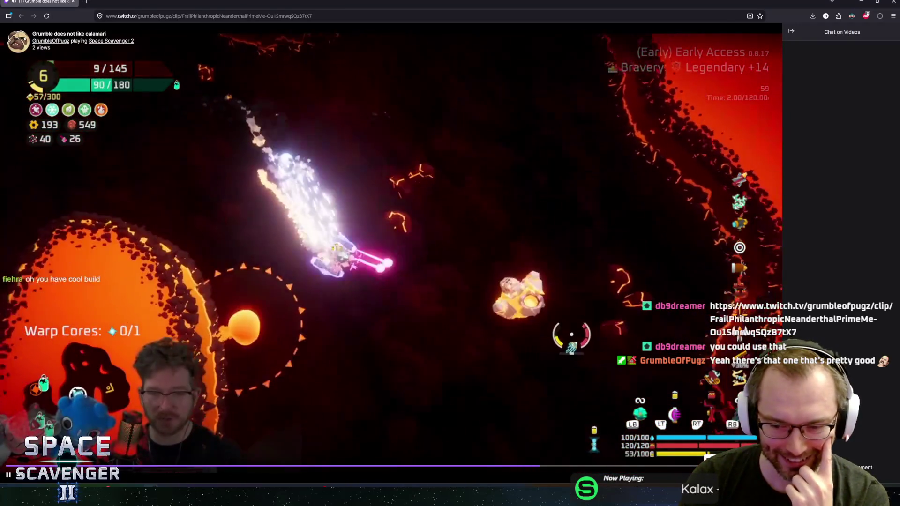
{"action": "key", "text": "alt+t"}
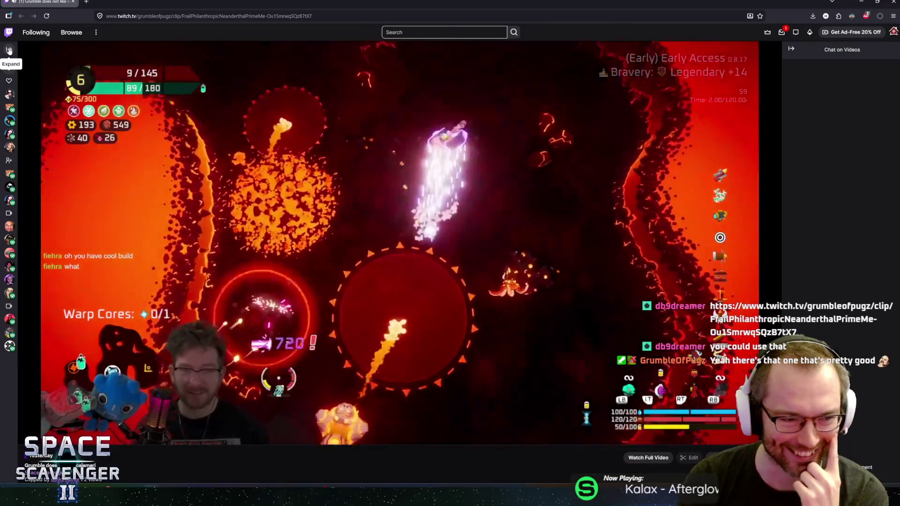
{"action": "left_click", "coordinate": [9, 49]}
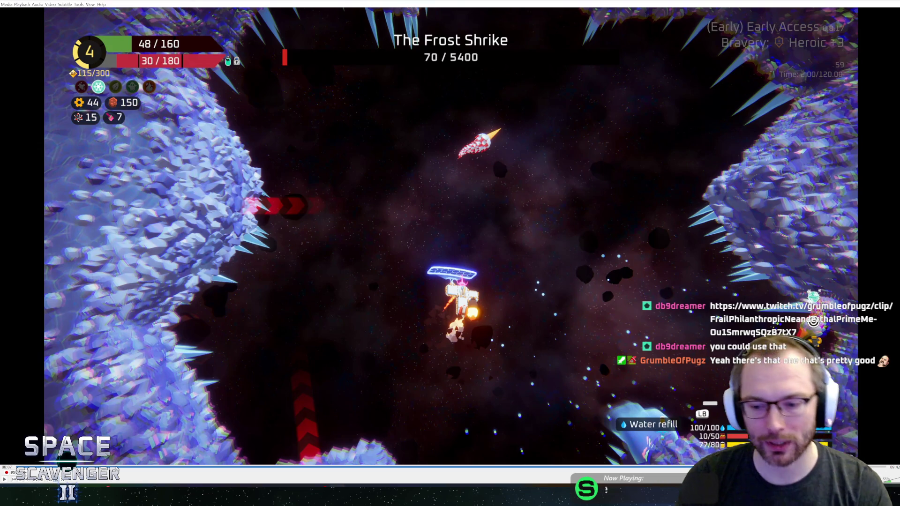
Jump back ten seconds and replay the Frost Shrike fight with pauses until it reaches 70/5400 health.
{"action": "key", "text": "Left"}
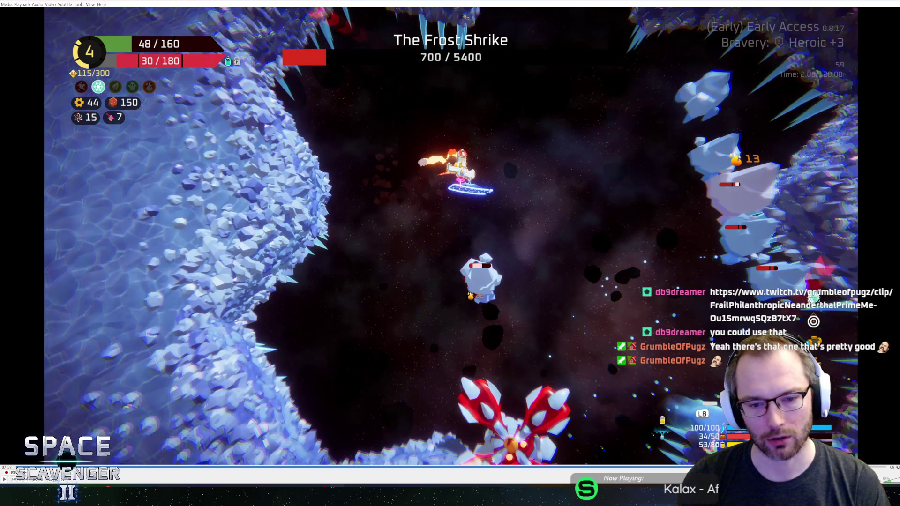
{"action": "key", "text": "space"}
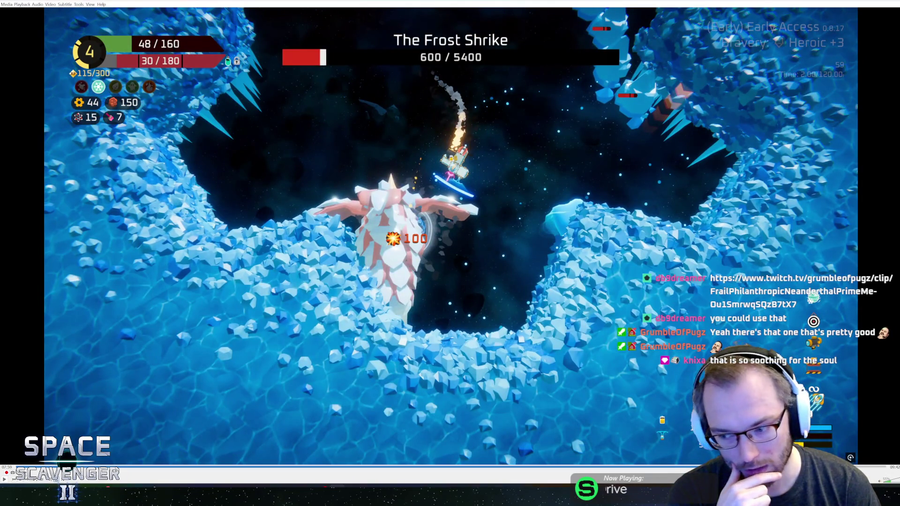
{"action": "key", "text": "space"}
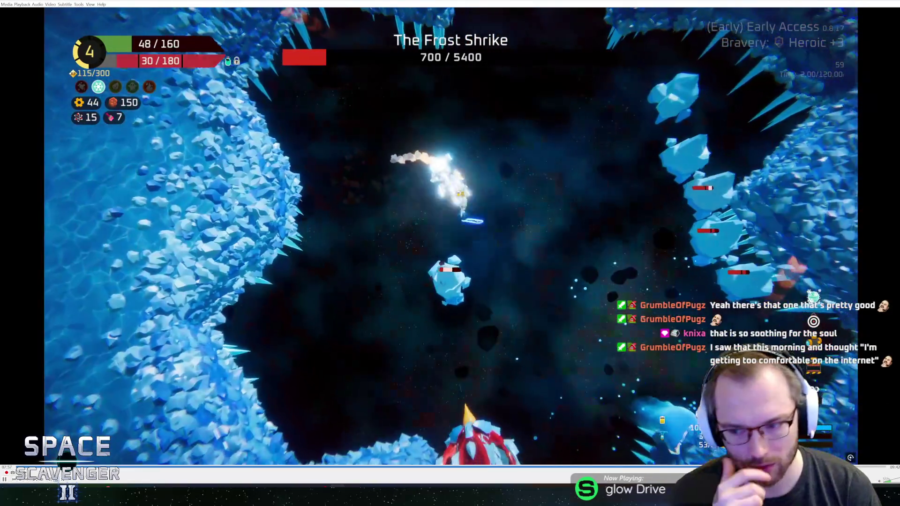
{"action": "key", "text": "space"}
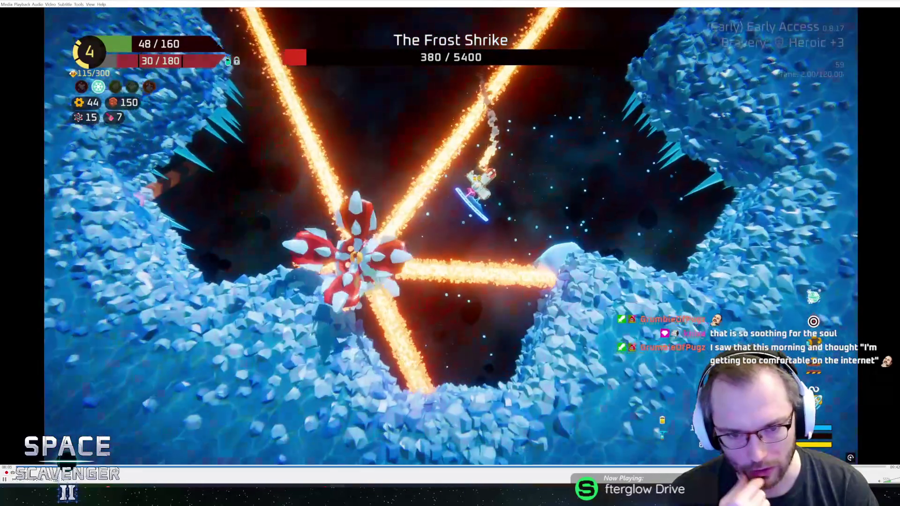
{"action": "key", "text": "space"}
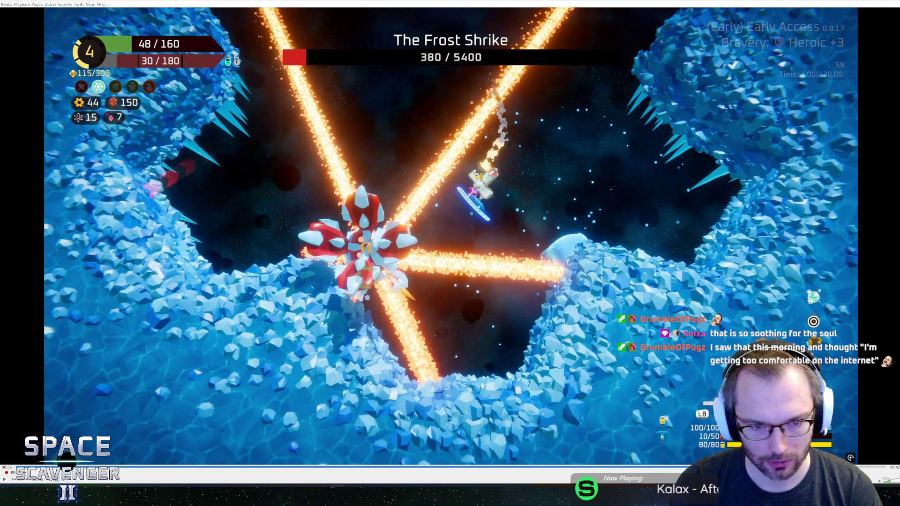
{"action": "key", "text": "space"}
{"action": "key", "text": "space"}
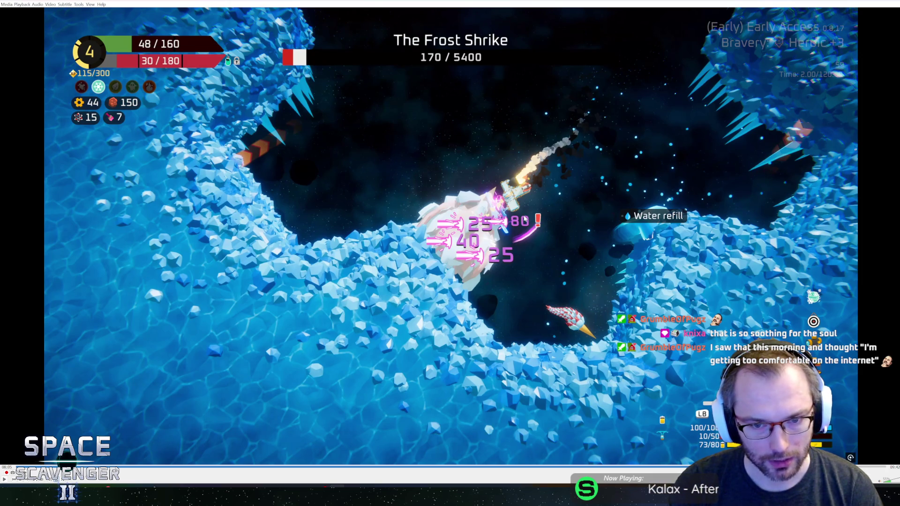
{"action": "key", "text": "space"}
{"action": "key", "text": "space"}
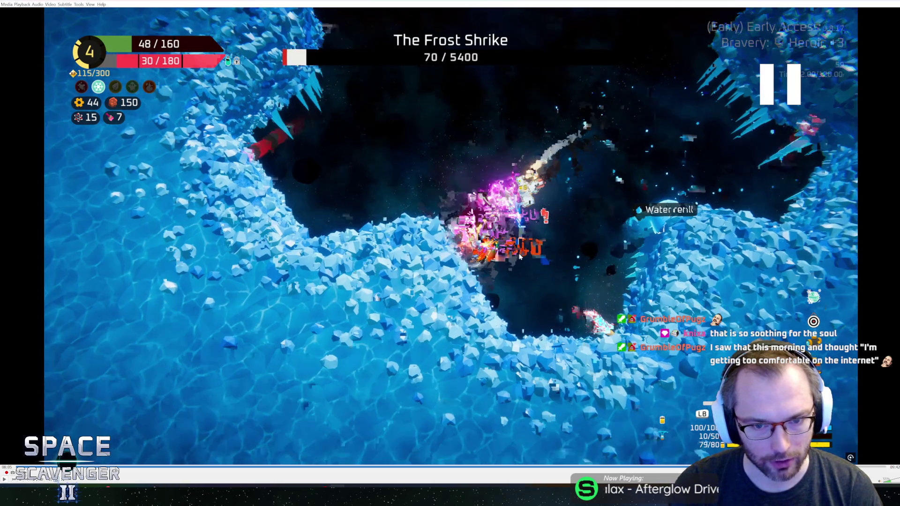
Toggle fullscreen, step back a couple of seconds, resume the Frost Shrike footage, and switch to Unity.
{"action": "key", "text": "space"}
{"action": "key", "text": "space"}
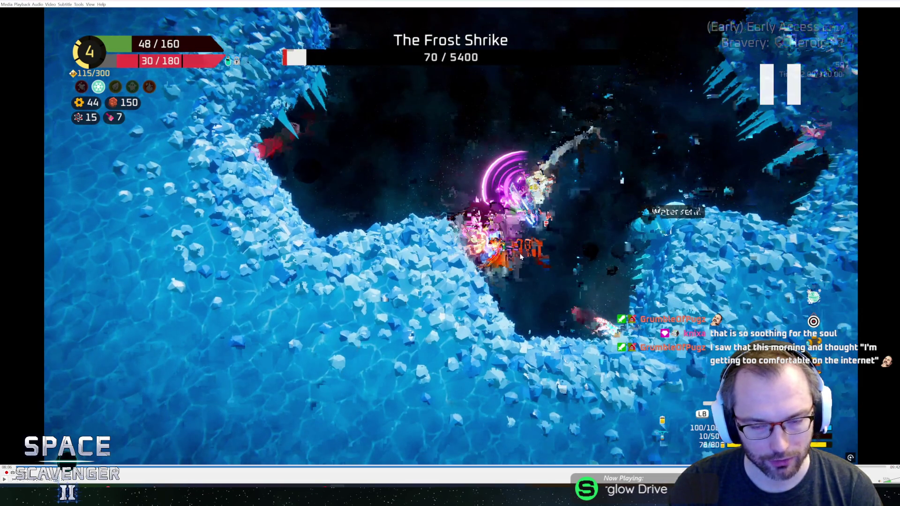
{"action": "double_click", "coordinate": [570, 271]}
{"action": "double_click", "coordinate": [571, 271]}
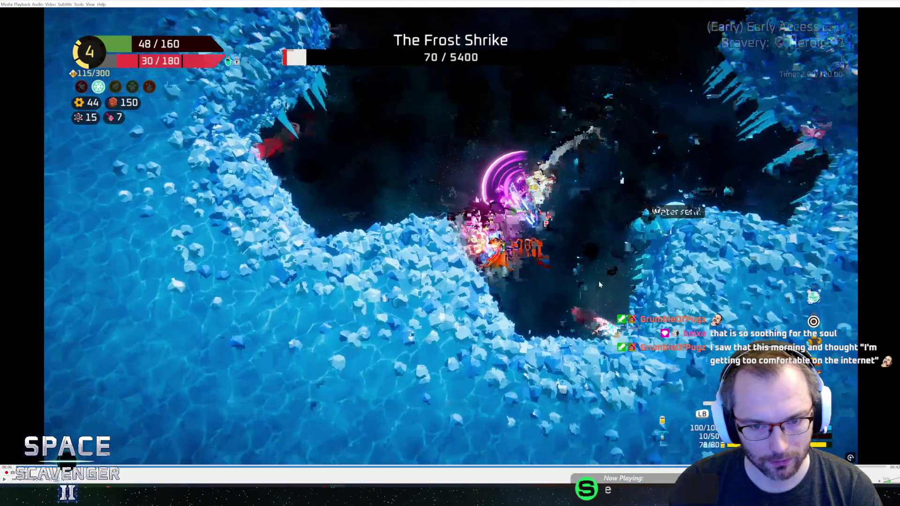
{"action": "key", "text": "shift+Left"}
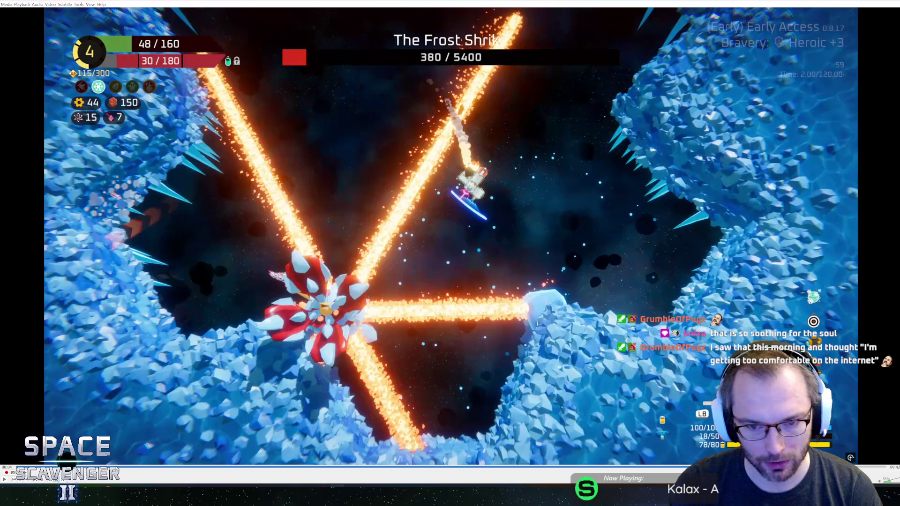
{"action": "key", "text": "space"}
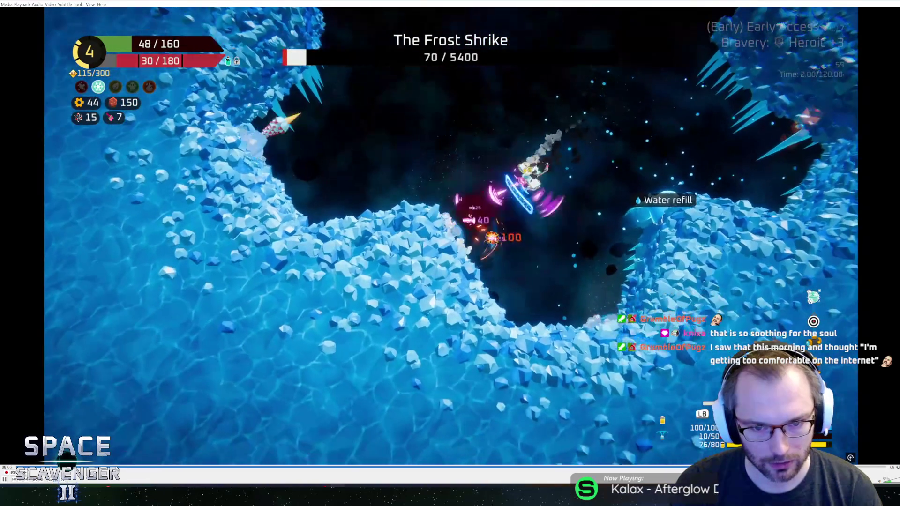
{"action": "key", "text": "space"}
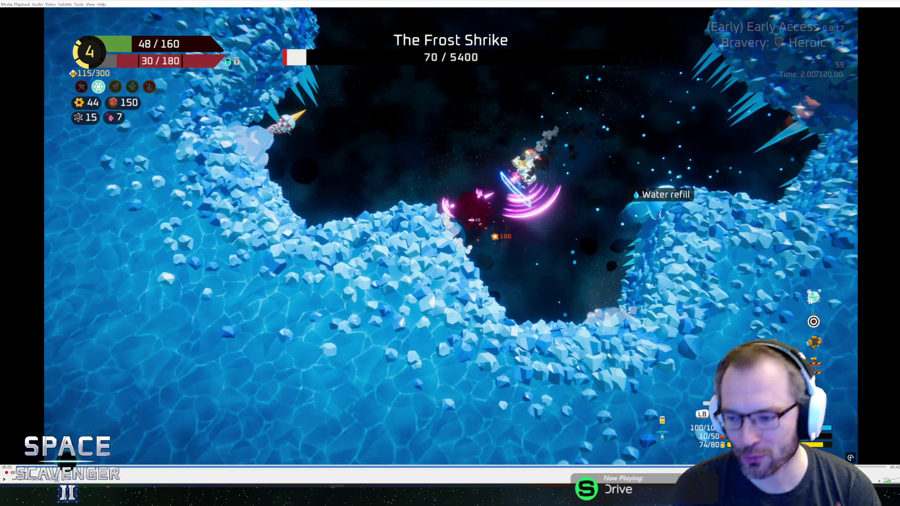
{"action": "left_click", "coordinate": [490, 229]}
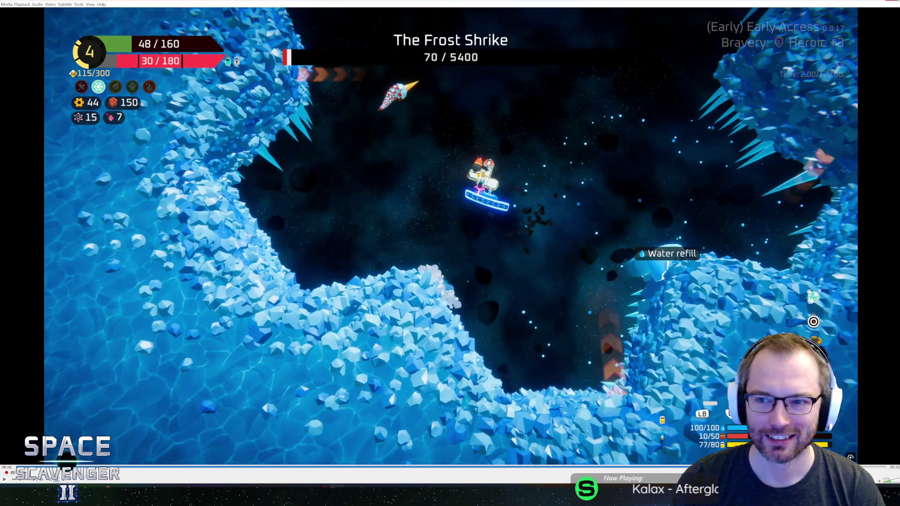
{"action": "key", "text": "alt+Tab"}
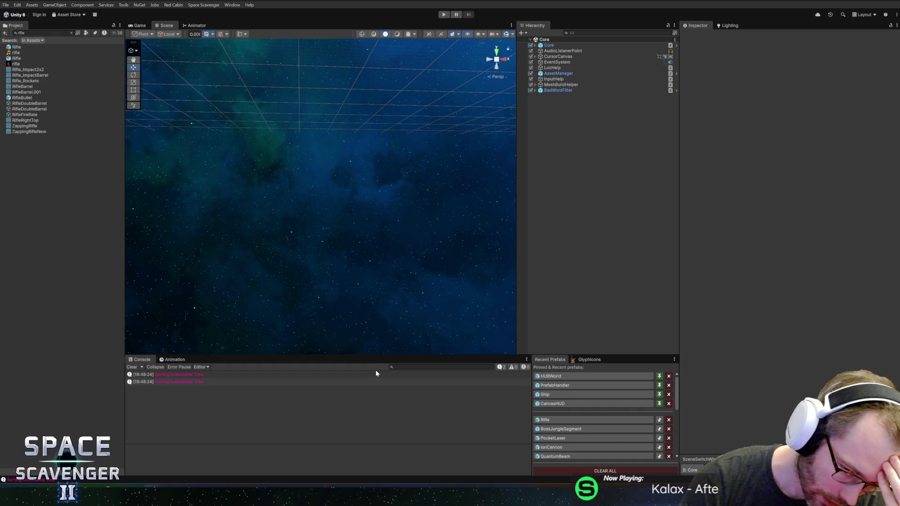
Make the Console area taller, narrow the Project panel to widen the Scene view, and clear the rifle search.
{"action": "left_click_drag", "start_coordinate": [373, 355], "coordinate": [374, 339]}
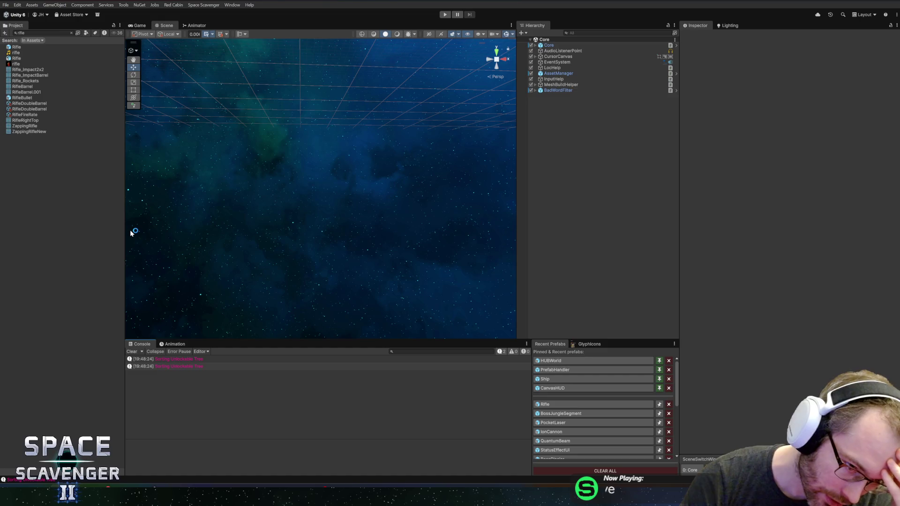
{"action": "left_click_drag", "start_coordinate": [125, 231], "coordinate": [108, 230]}
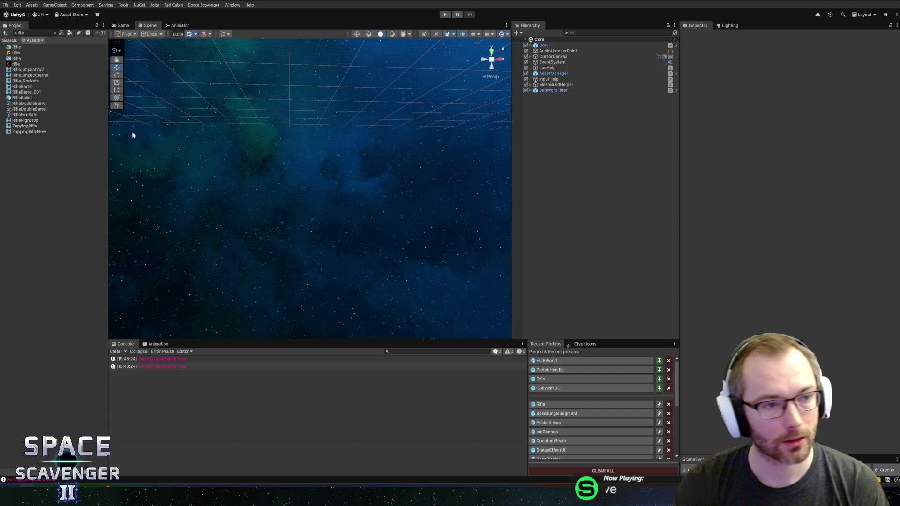
{"action": "left_click", "coordinate": [54, 33]}
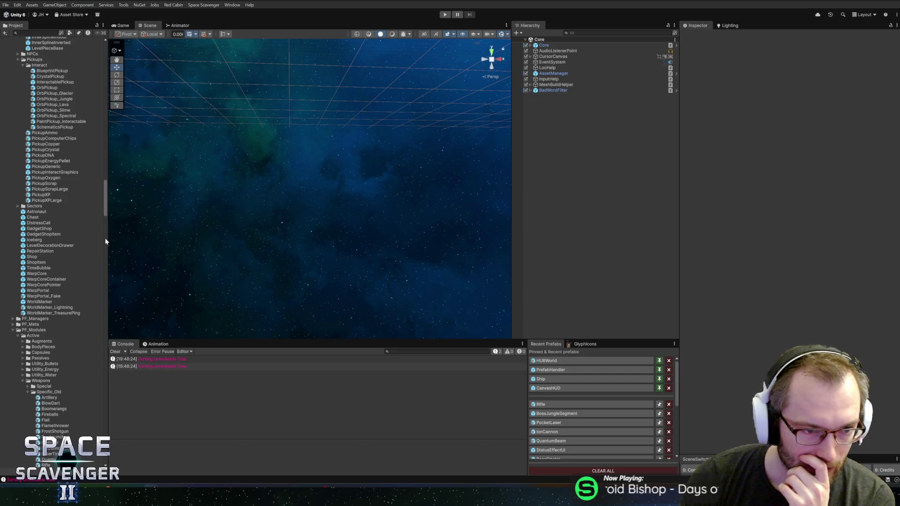
Narrow the Project panel slightly.
{"action": "left_click_drag", "start_coordinate": [107, 239], "coordinate": [102, 239]}
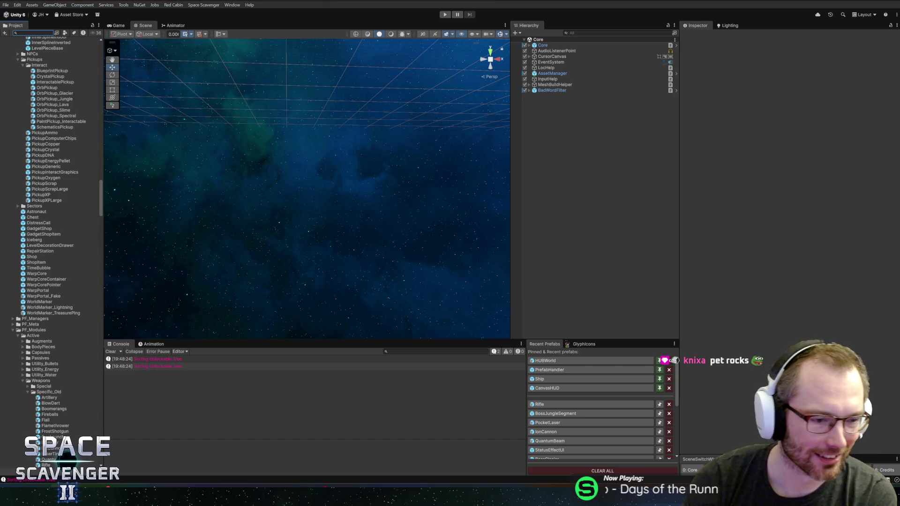
Collapse the Weapons folders, expand BodyPieces, and select the BodyStandard prefab.
{"action": "scroll", "coordinate": [5, 255], "scroll_direction": "down", "scroll_amount": 6}
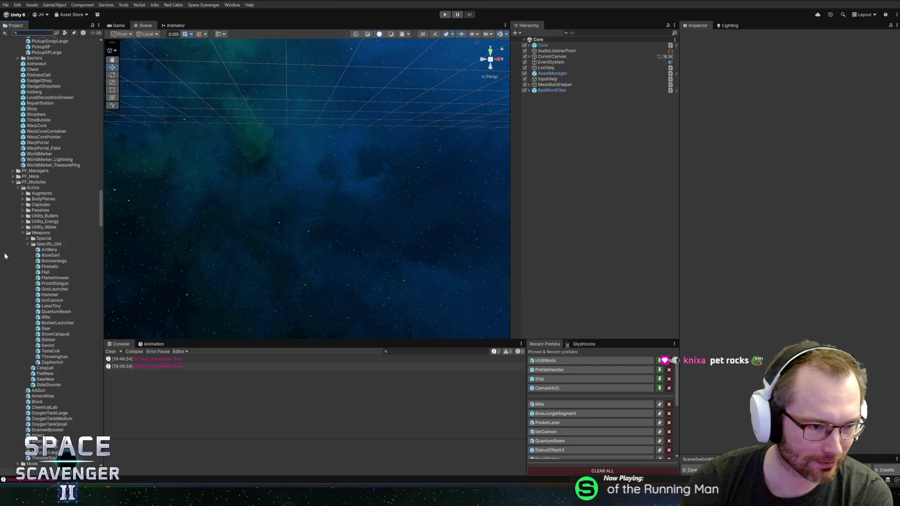
{"action": "left_click", "coordinate": [27, 244]}
{"action": "left_click", "coordinate": [23, 233]}
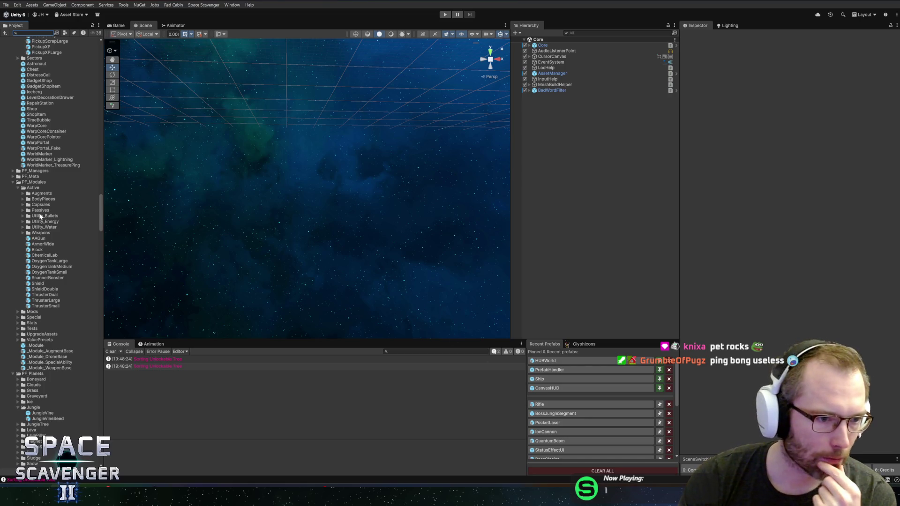
{"action": "left_click", "coordinate": [22, 199]}
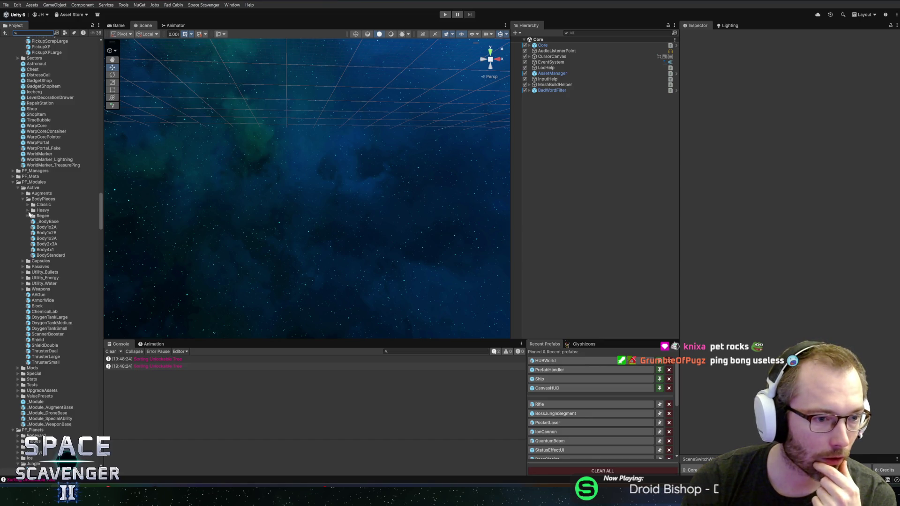
{"action": "left_click", "coordinate": [34, 256]}
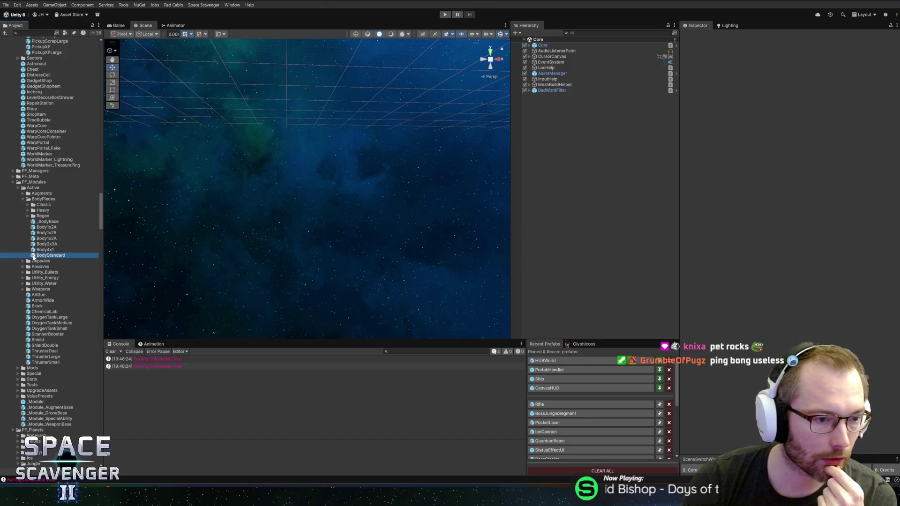
Open BodyStandard in Prefab Mode and compare UpgradeA's and UpgradeB_armor's settings in the Inspector.
{"action": "double_click", "coordinate": [49, 256]}
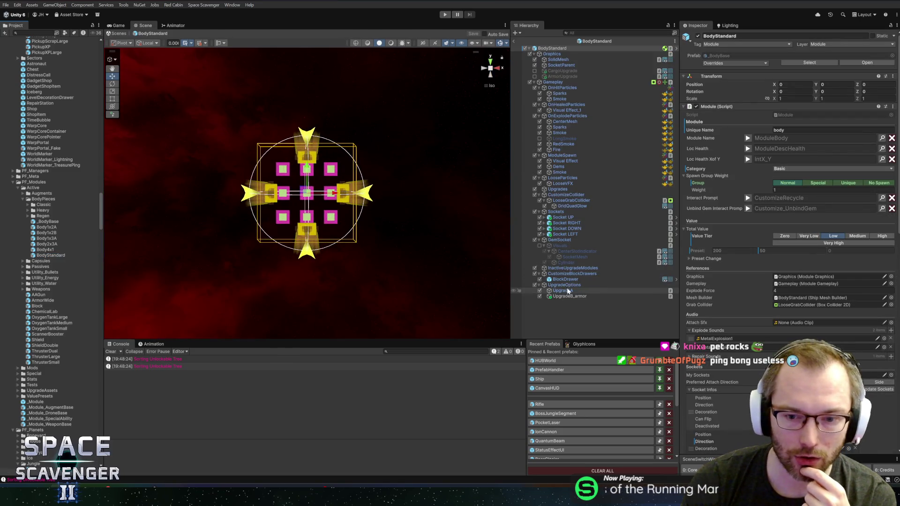
{"action": "left_click", "coordinate": [564, 292]}
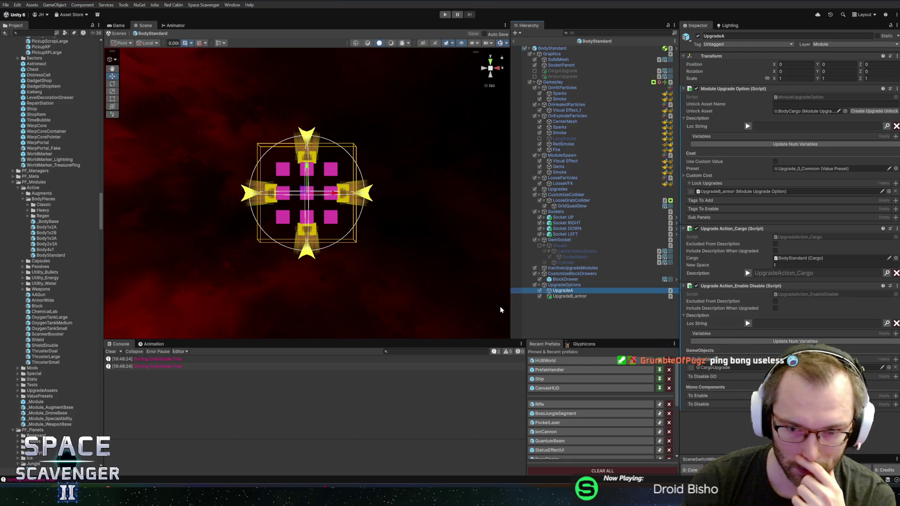
{"action": "left_click", "coordinate": [591, 298]}
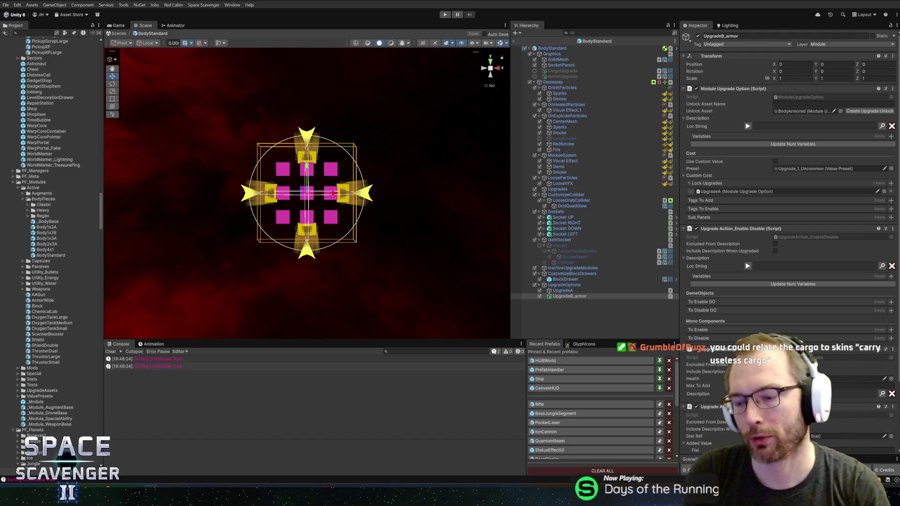
{"action": "left_click", "coordinate": [574, 290]}
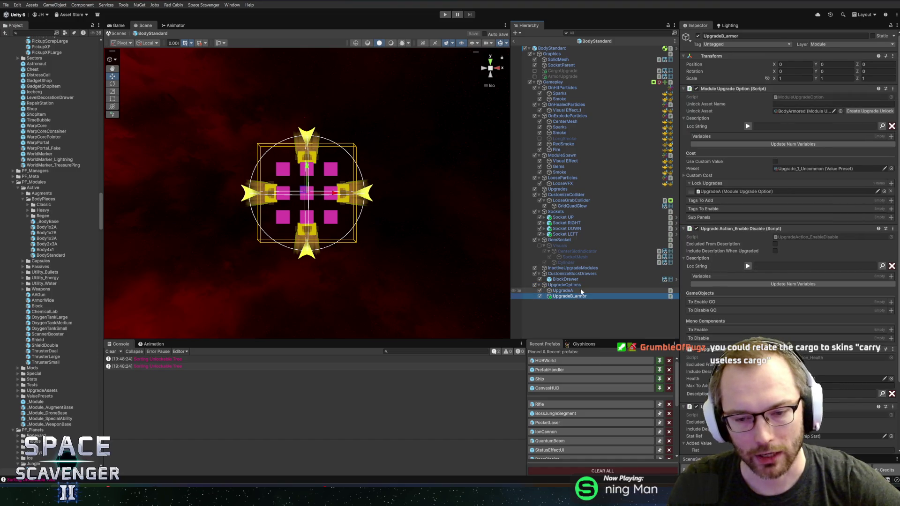
{"action": "left_click", "coordinate": [598, 296]}
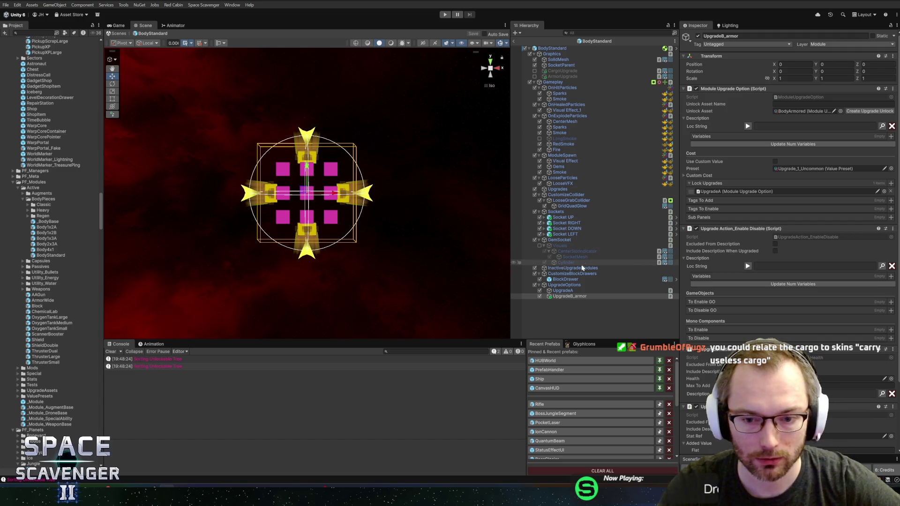
{"action": "left_click", "coordinate": [562, 291]}
Copy UpgradeB_armor's Module Upgrade Option component.
{"action": "left_click", "coordinate": [565, 297]}
{"action": "left_click", "coordinate": [563, 291]}
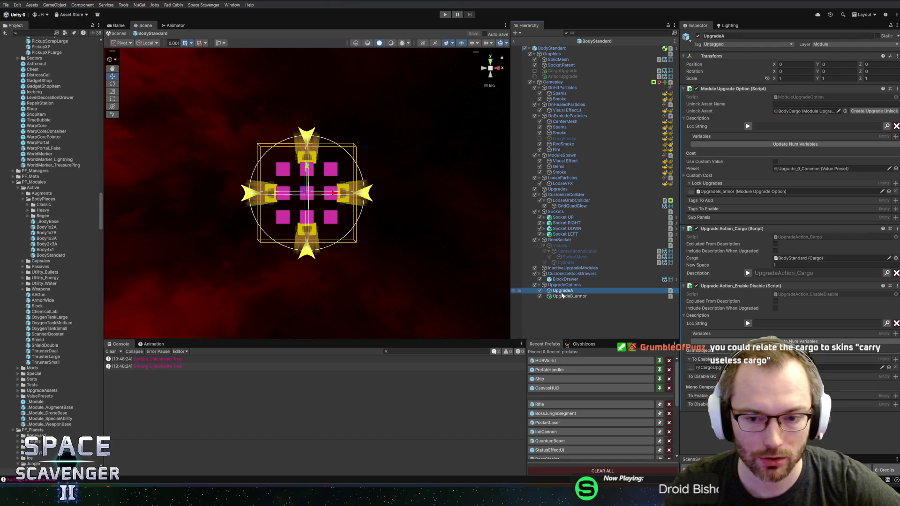
{"action": "left_click", "coordinate": [564, 296]}
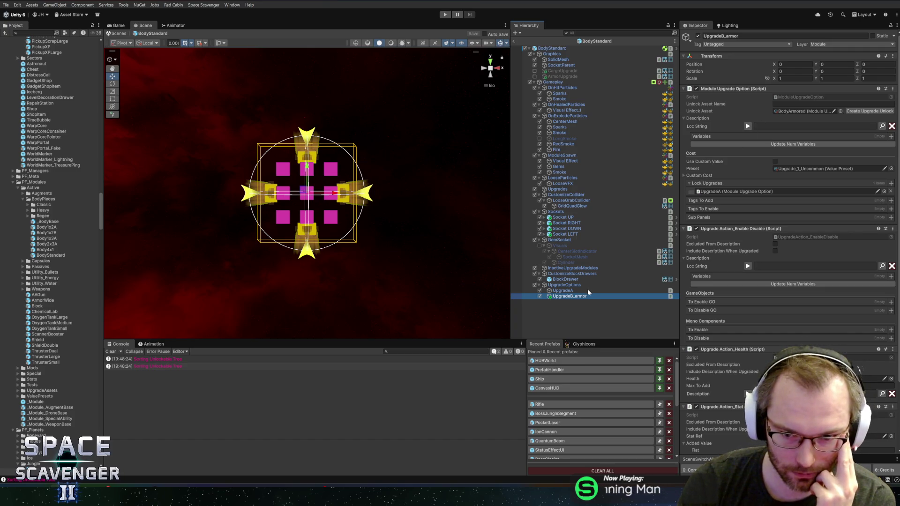
{"action": "left_click", "coordinate": [561, 291]}
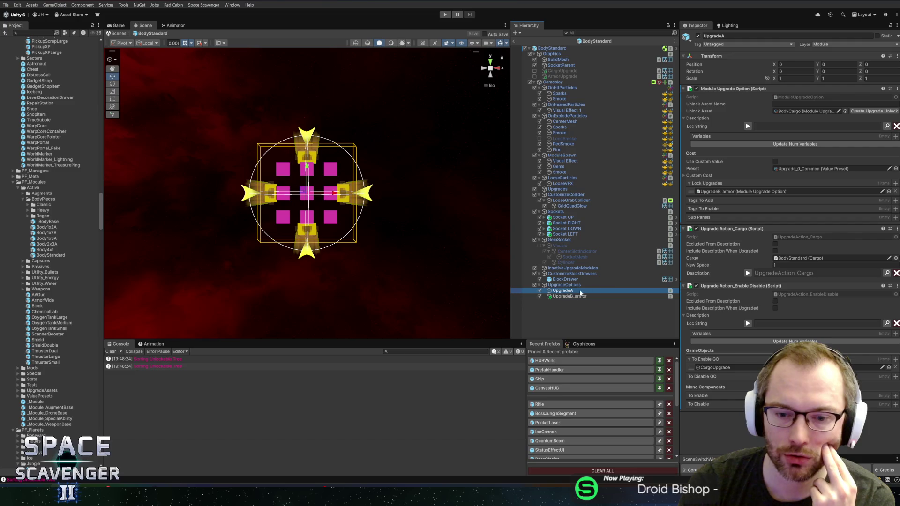
{"action": "left_click", "coordinate": [594, 296]}
{"action": "right_click", "coordinate": [714, 92]}
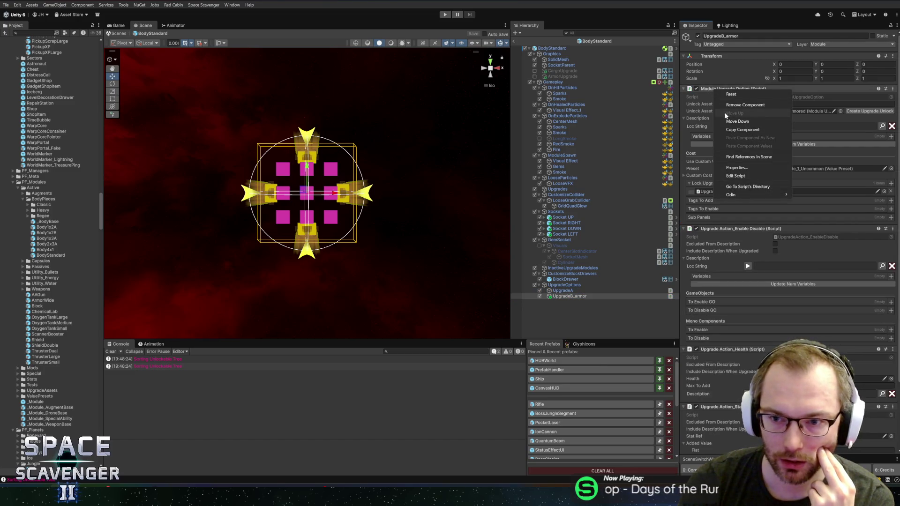
{"action": "left_click", "coordinate": [741, 131]}
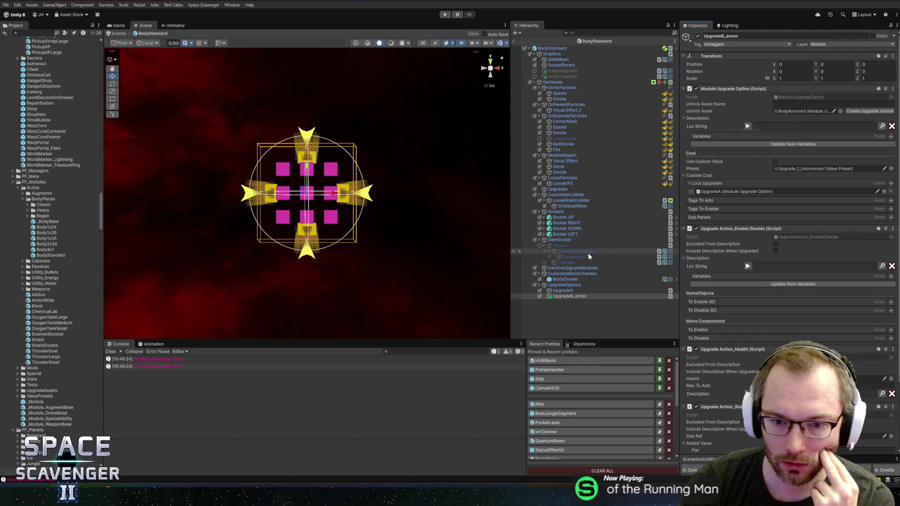
On UpgradeA, check the Cargo reference and Description, then ping the CargoUpgrade object it enables.
{"action": "left_click", "coordinate": [562, 291]}
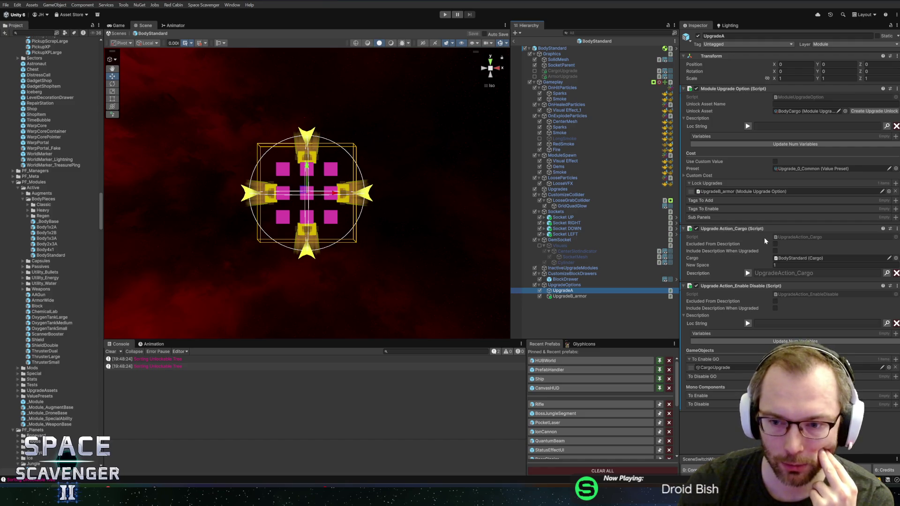
{"action": "left_click", "coordinate": [784, 259]}
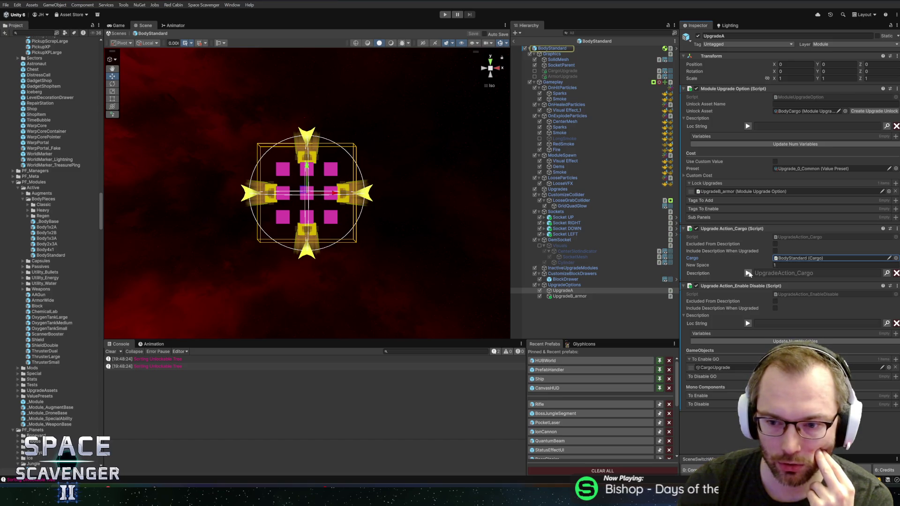
{"action": "left_click", "coordinate": [748, 273]}
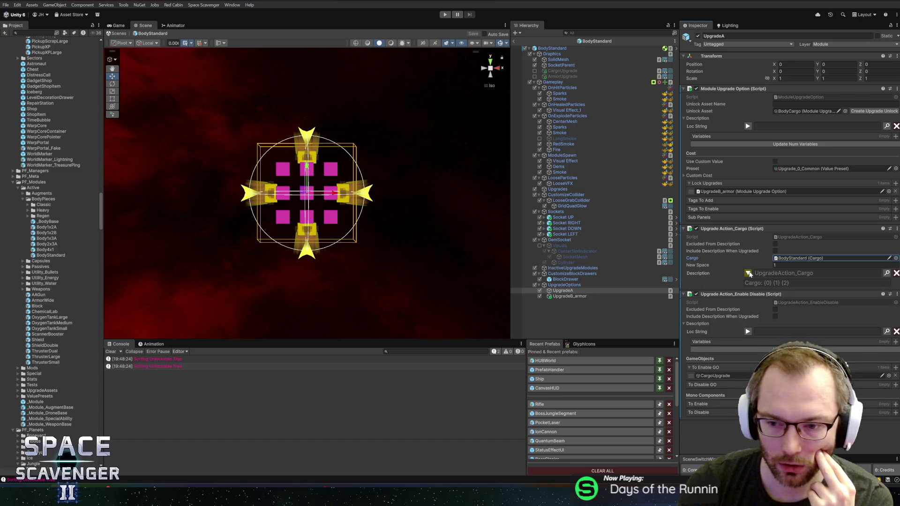
{"action": "left_click", "coordinate": [749, 274]}
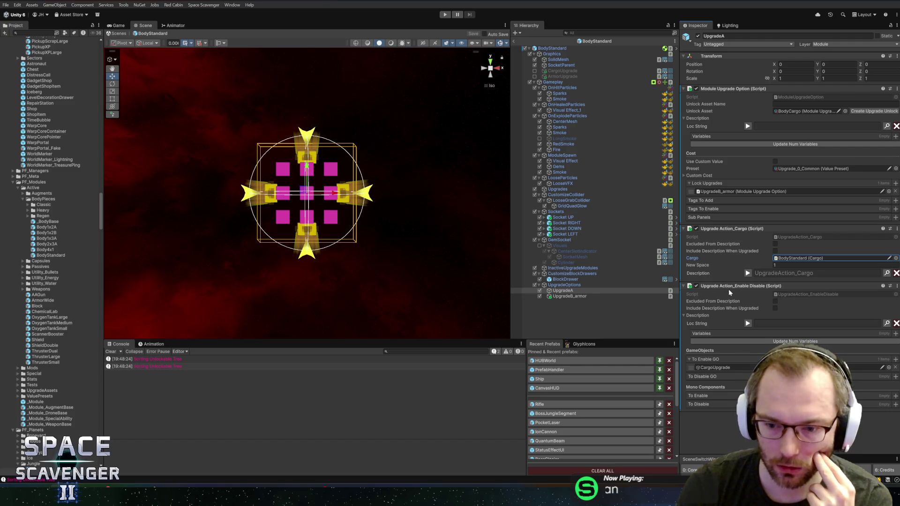
{"action": "left_click", "coordinate": [713, 368]}
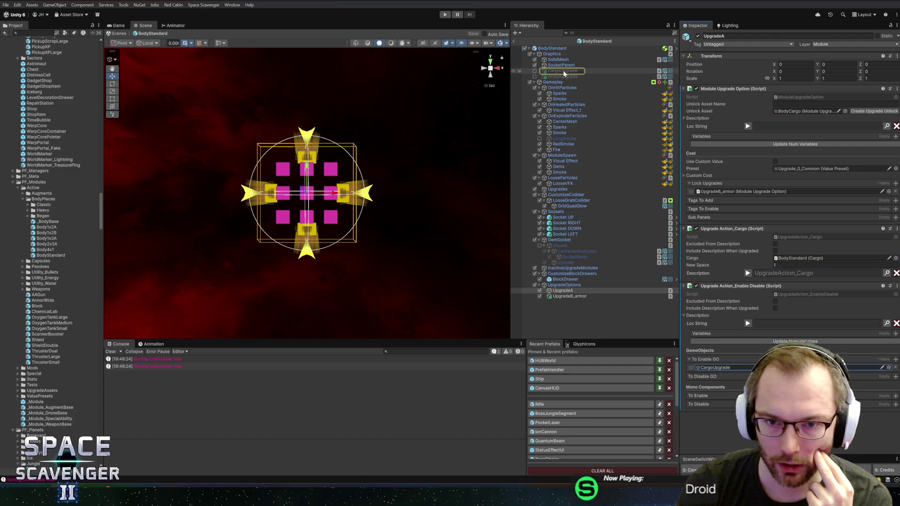
Delete the CargoUpgrade object from BodyStandard's Graphics and save the prefab.
{"action": "left_click", "coordinate": [563, 70]}
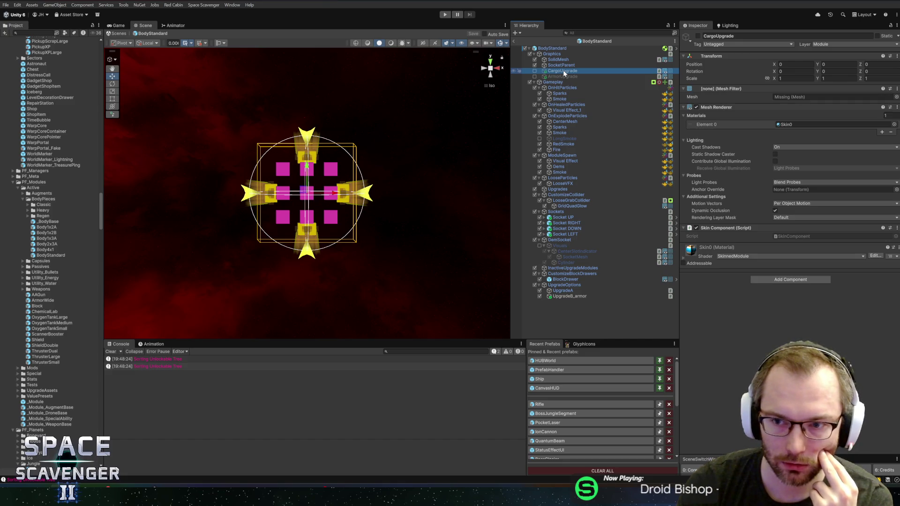
{"action": "key", "text": "Delete"}
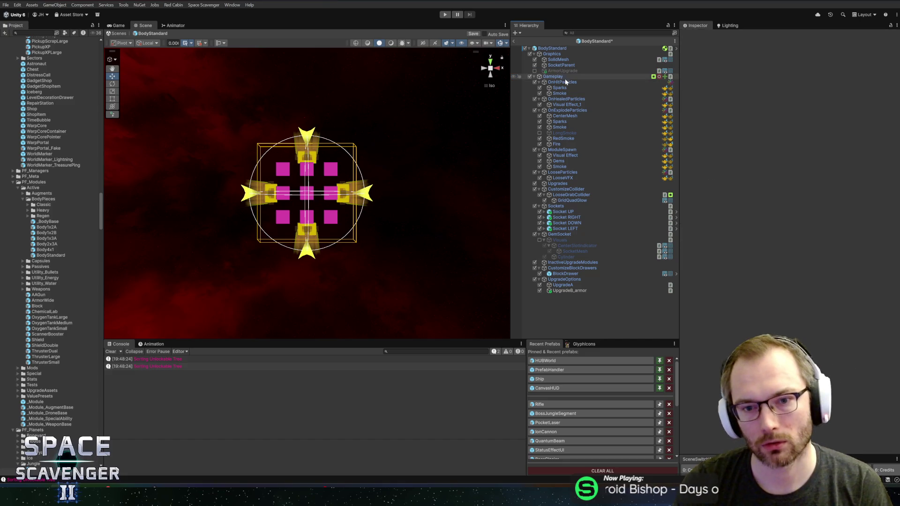
{"action": "key", "text": "ctrl+z"}
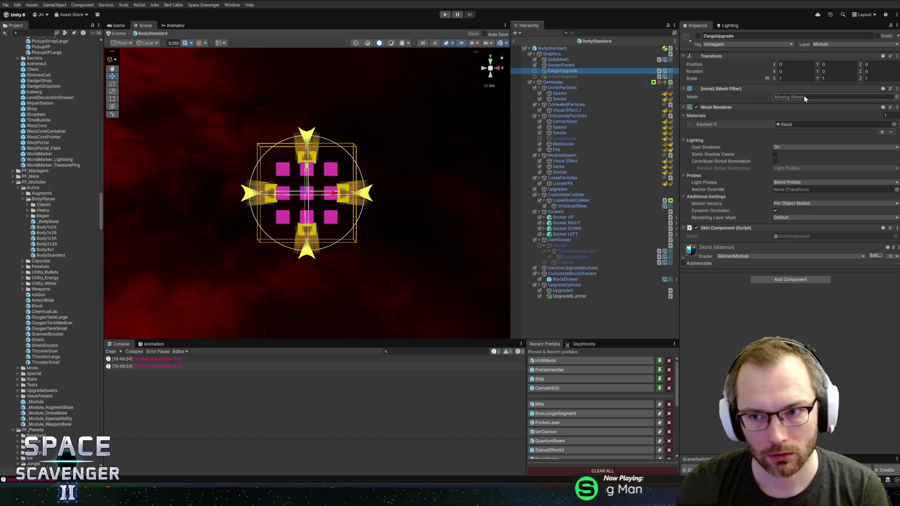
{"action": "key", "text": "Delete"}
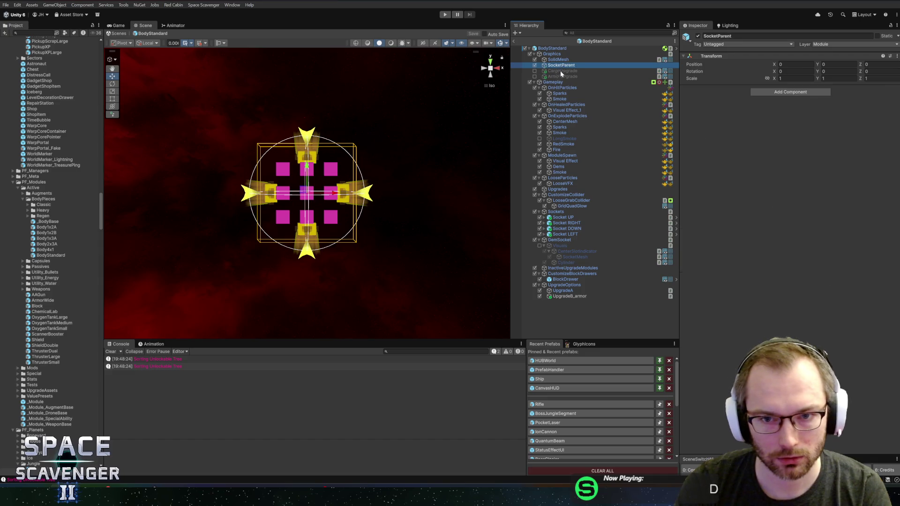
{"action": "key", "text": "ctrl+s"}
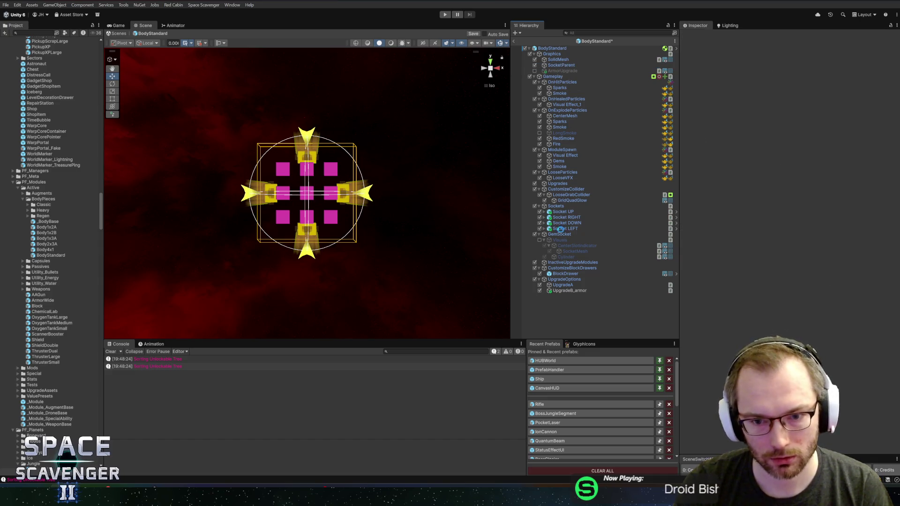
{"action": "left_click", "coordinate": [562, 280]}
{"action": "left_click", "coordinate": [560, 286]}
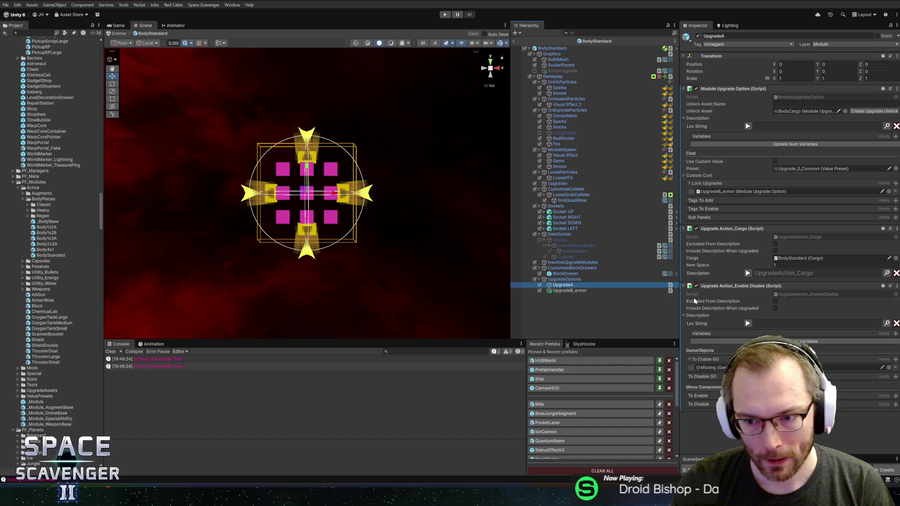
Remove the Enable Disable and cargo upgrade actions from UpgradeA.
{"action": "right_click", "coordinate": [718, 288]}
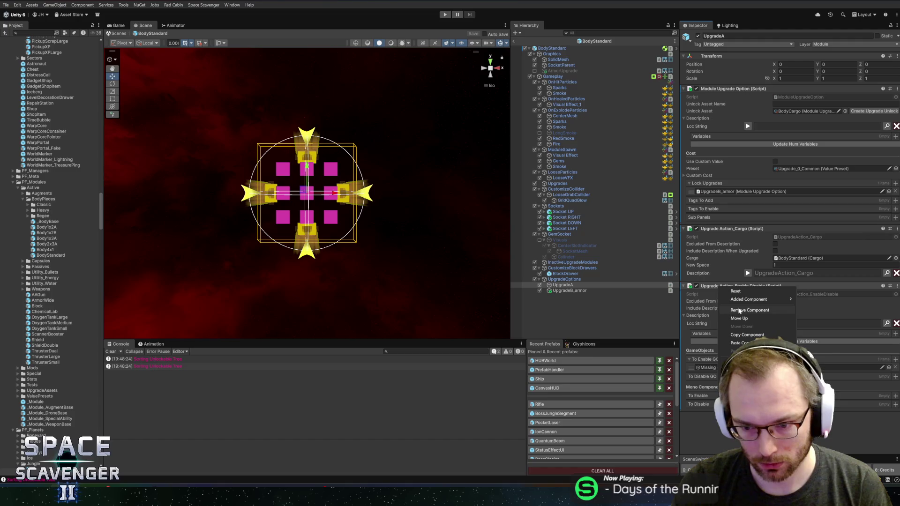
{"action": "left_click", "coordinate": [750, 310]}
{"action": "right_click", "coordinate": [728, 230]}
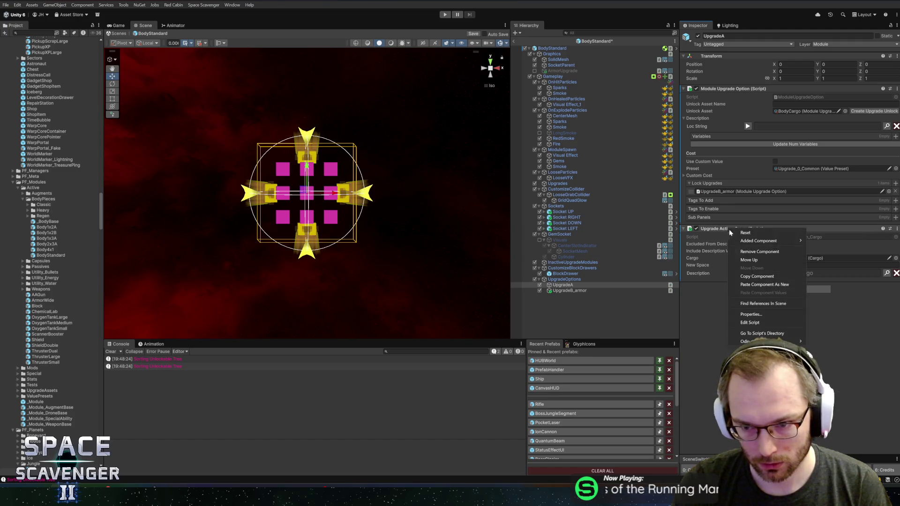
{"action": "left_click", "coordinate": [747, 253]}
Copy UpgradeB_armor's Enable Disable action and paste it as a new component on UpgradeA.
{"action": "left_click", "coordinate": [570, 290]}
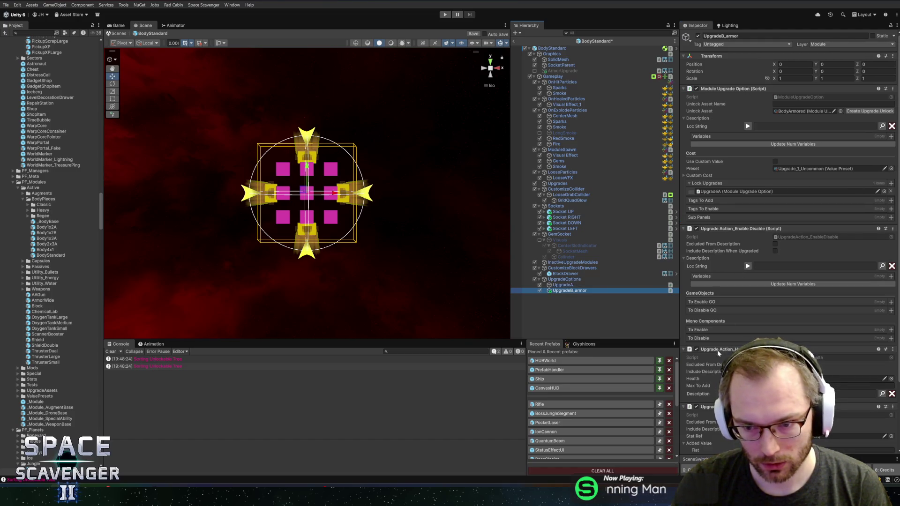
{"action": "scroll", "coordinate": [737, 202], "scroll_direction": "down", "scroll_amount": 5}
{"action": "scroll", "coordinate": [737, 202], "scroll_direction": "up", "scroll_amount": 4}
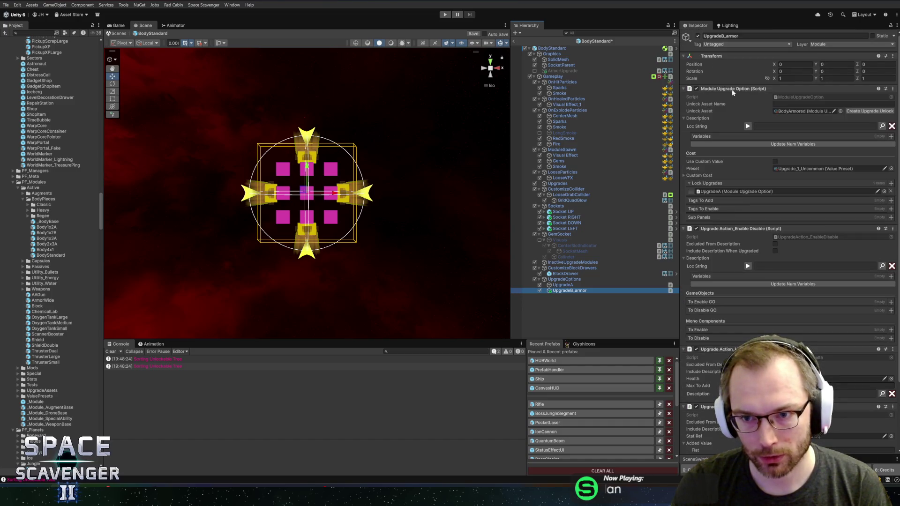
{"action": "right_click", "coordinate": [729, 229]}
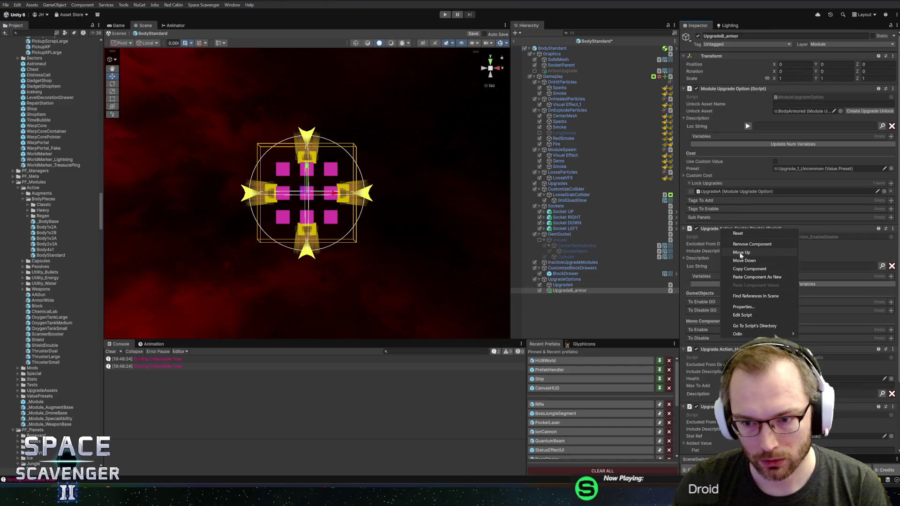
{"action": "left_click", "coordinate": [749, 270]}
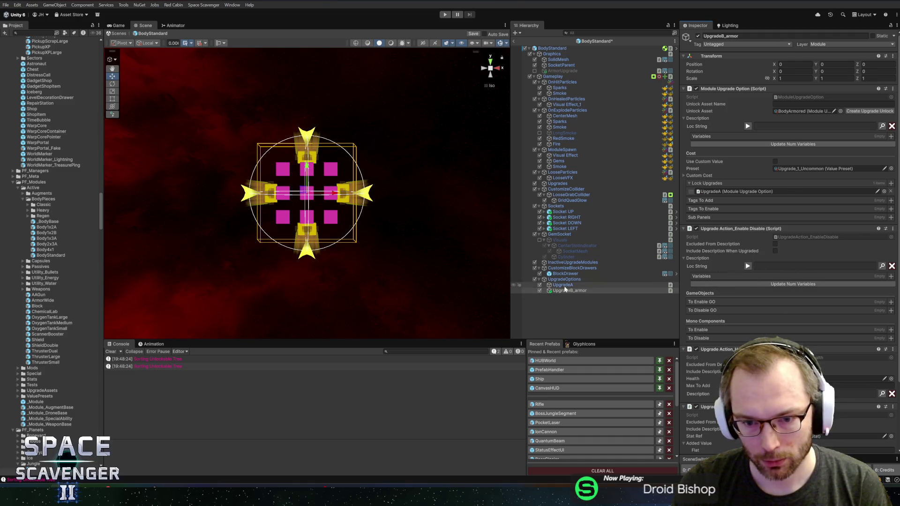
{"action": "left_click", "coordinate": [652, 285]}
{"action": "right_click", "coordinate": [709, 92]}
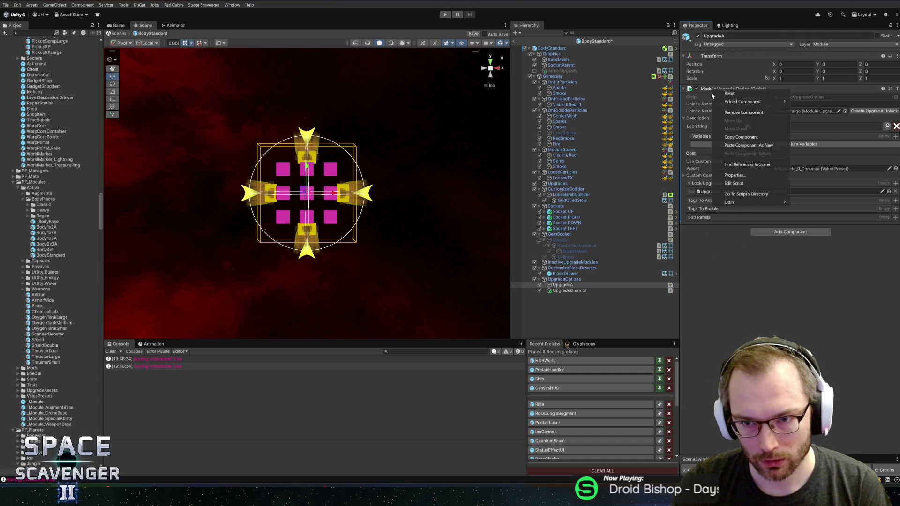
{"action": "left_click", "coordinate": [731, 145]}
Remove the Upgrade Action_Stat and enable/disable components from UpgradeB_armor.
{"action": "left_click", "coordinate": [569, 291]}
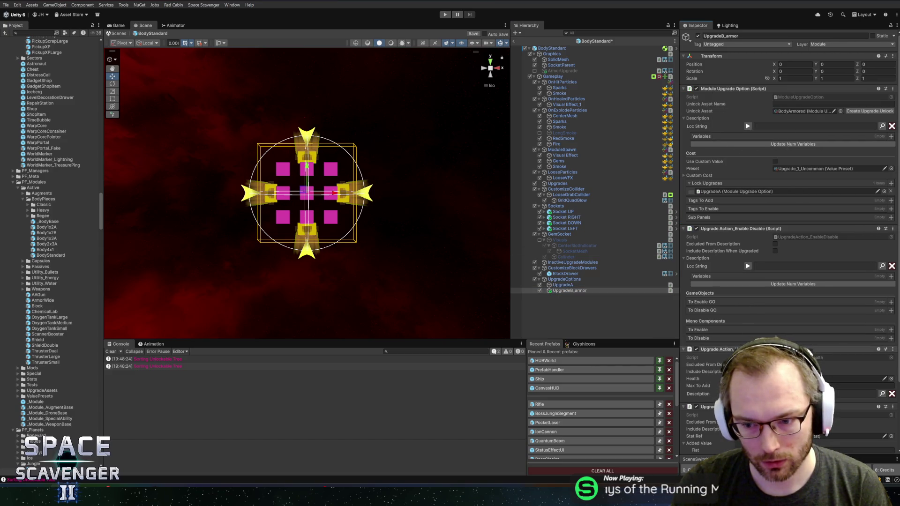
{"action": "left_click", "coordinate": [562, 290]}
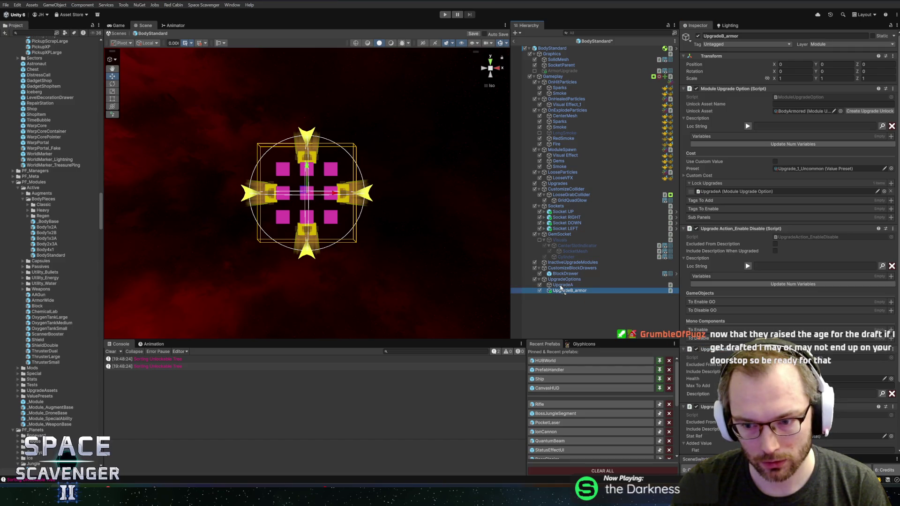
{"action": "scroll", "coordinate": [732, 328], "scroll_direction": "down", "scroll_amount": 1}
{"action": "right_click", "coordinate": [733, 328]}
{"action": "left_click", "coordinate": [760, 350]}
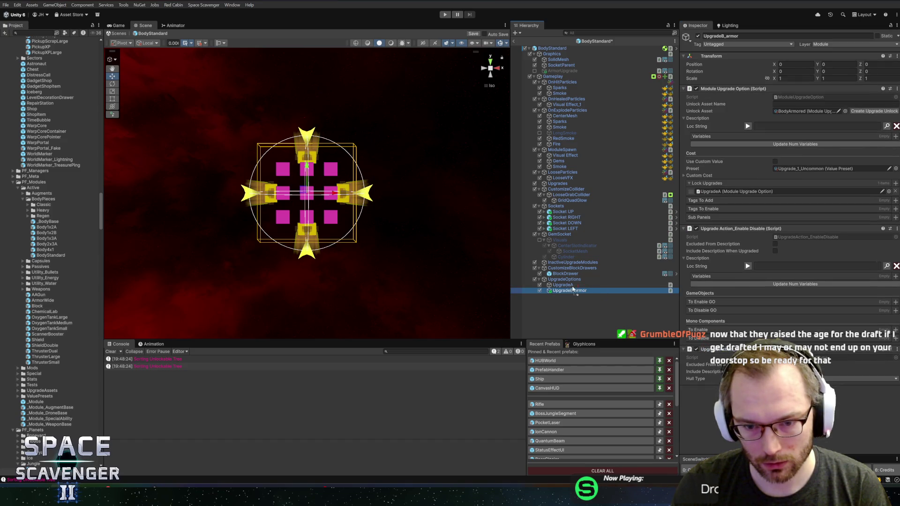
{"action": "right_click", "coordinate": [747, 230]}
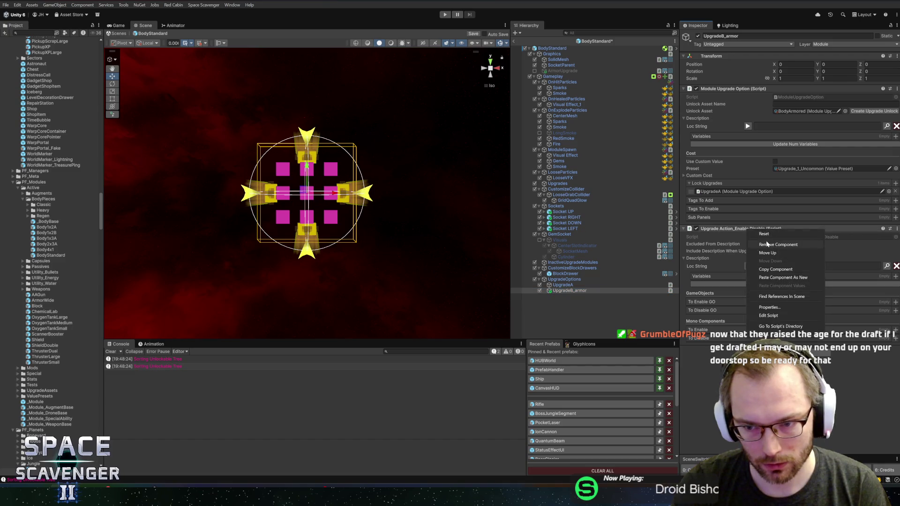
{"action": "left_click", "coordinate": [764, 244]}
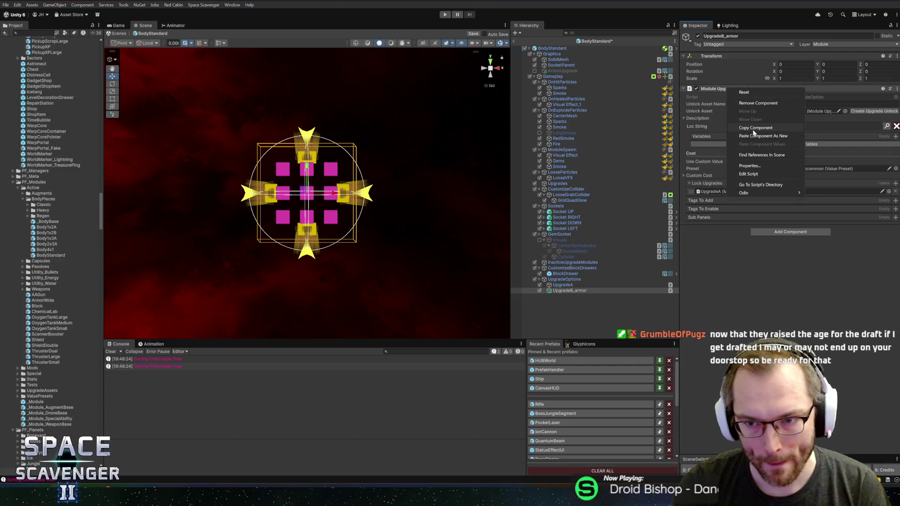
Paste UpgradeB_armor's Module Upgrade Option values onto UpgradeA, then delete UpgradeB_armor.
{"action": "left_click", "coordinate": [563, 285]}
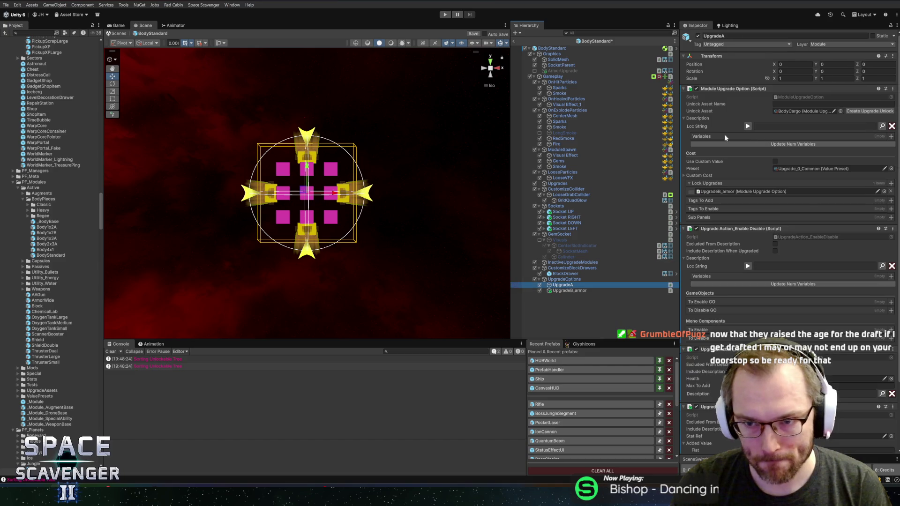
{"action": "right_click", "coordinate": [738, 90]}
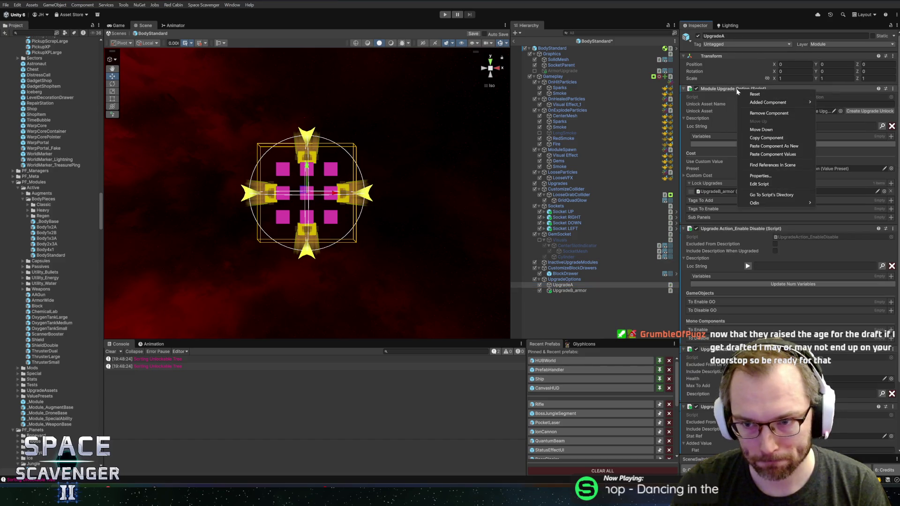
{"action": "left_click", "coordinate": [773, 154]}
{"action": "left_click", "coordinate": [568, 290]}
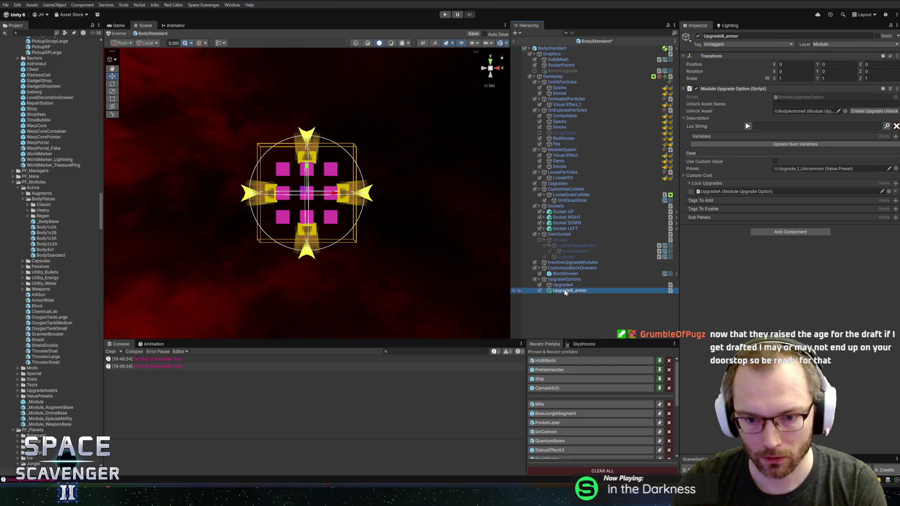
{"action": "key", "text": "Delete"}
{"action": "left_click", "coordinate": [568, 285]}
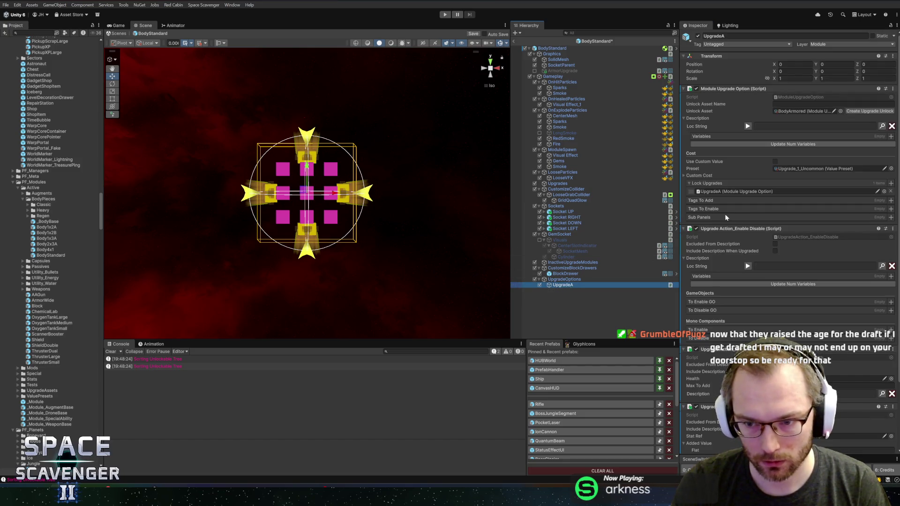
Review UpgradeA's Description preview and save the scene.
{"action": "scroll", "coordinate": [730, 258], "scroll_direction": "down", "scroll_amount": 5}
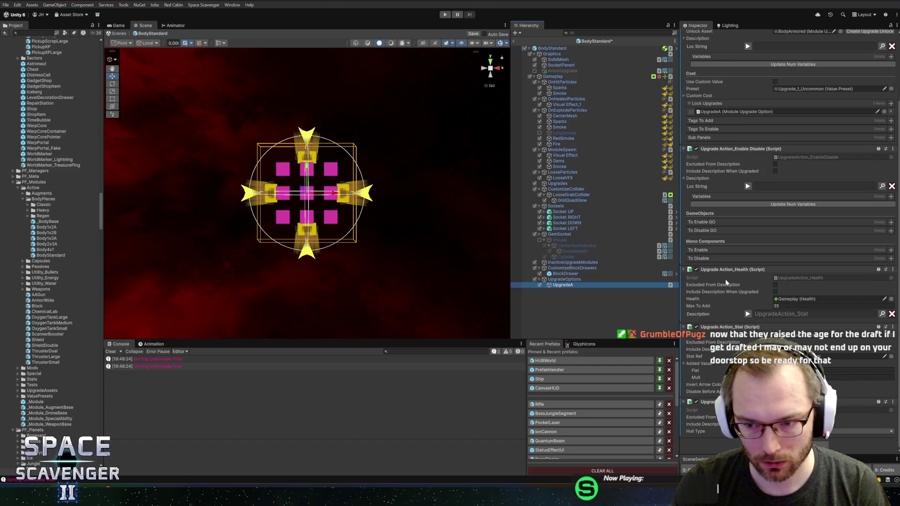
{"action": "left_click", "coordinate": [748, 315]}
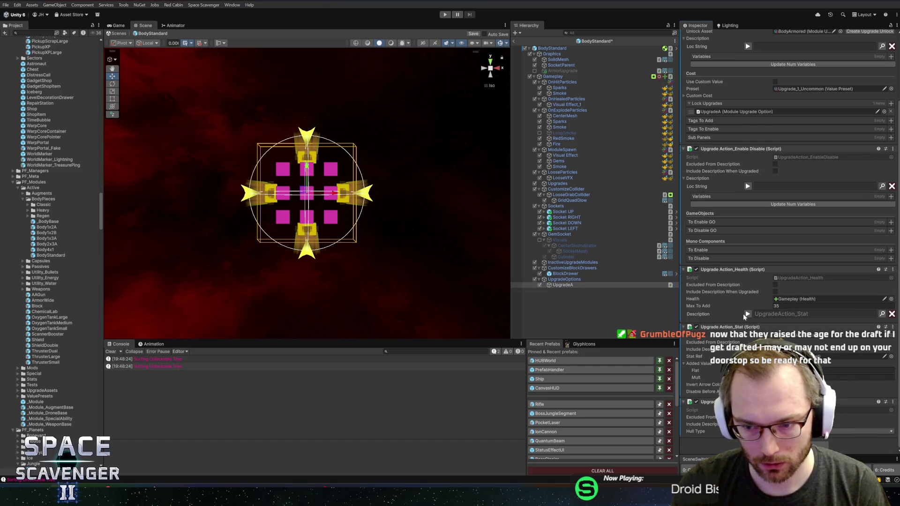
{"action": "left_click", "coordinate": [748, 315]}
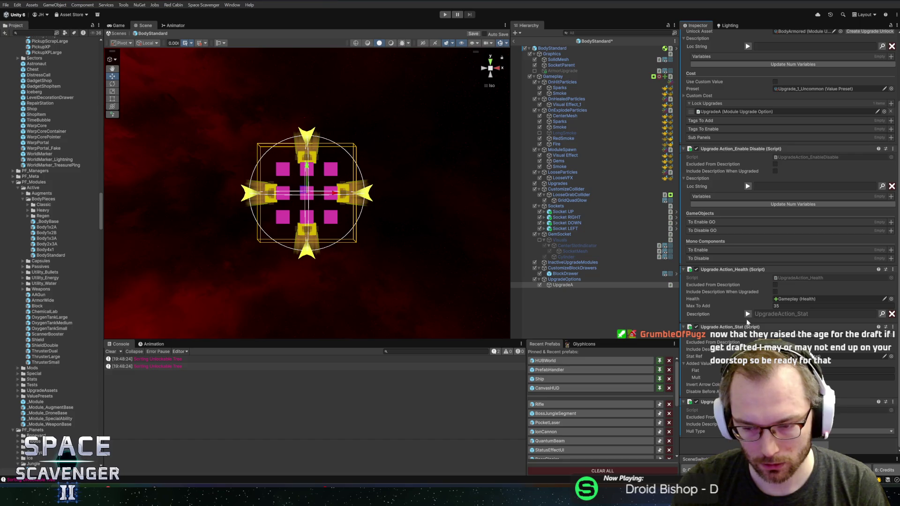
{"action": "left_click", "coordinate": [749, 315]}
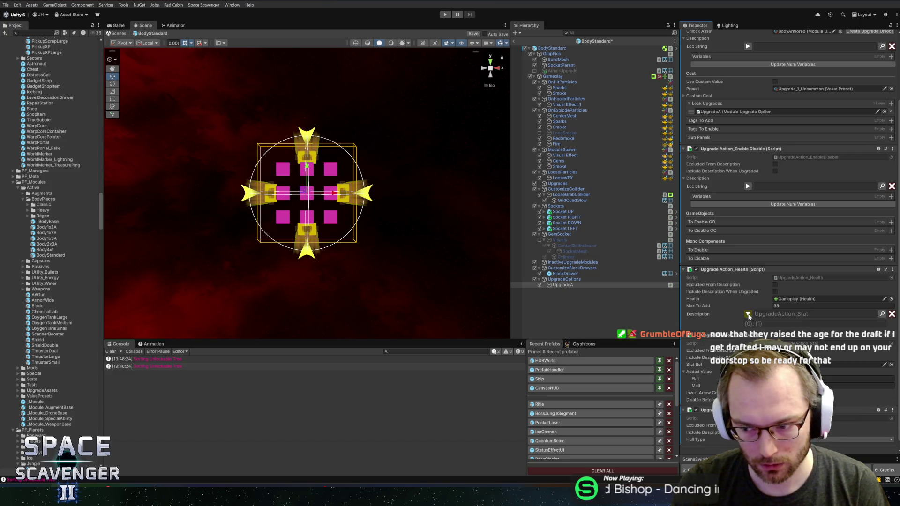
{"action": "left_click", "coordinate": [748, 315]}
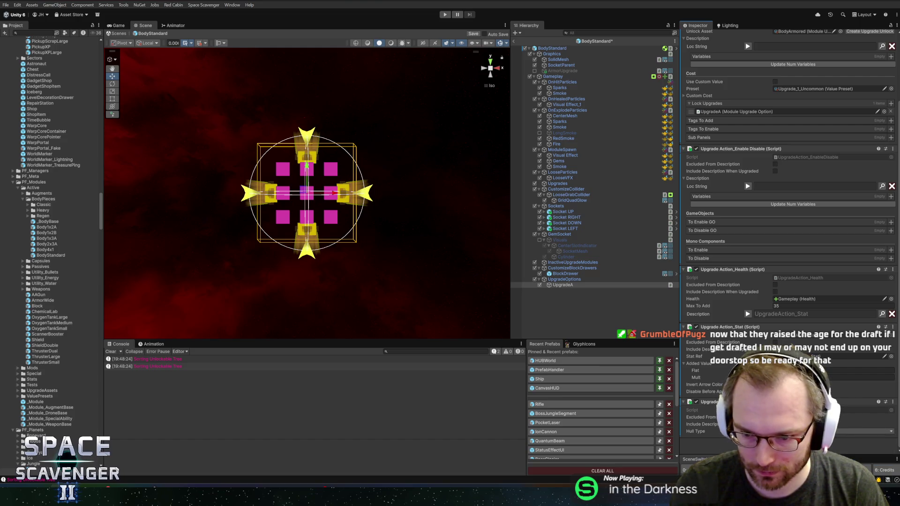
{"action": "key", "text": "ctrl+s"}
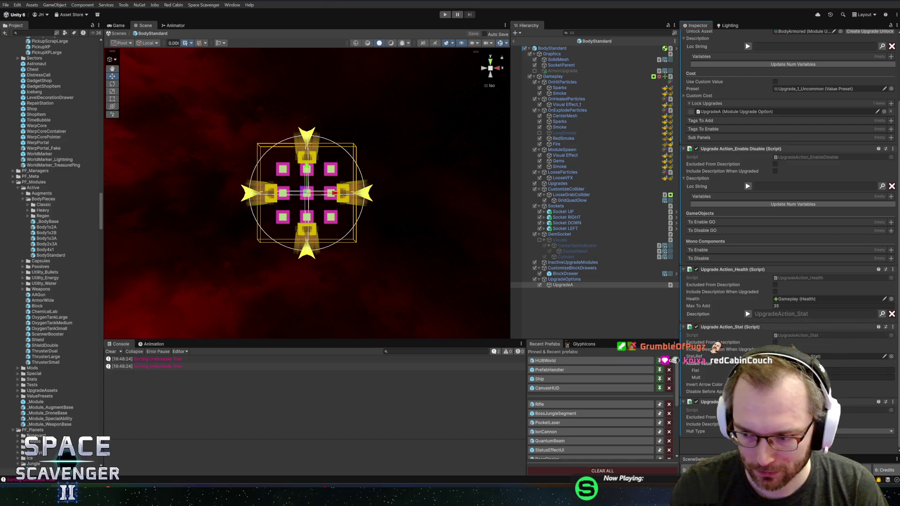
Confirm UpgradeA unlocks BodyArmored and remove the UpgradeA entry from its Lock Upgrades list.
{"action": "left_click", "coordinate": [844, 356]}
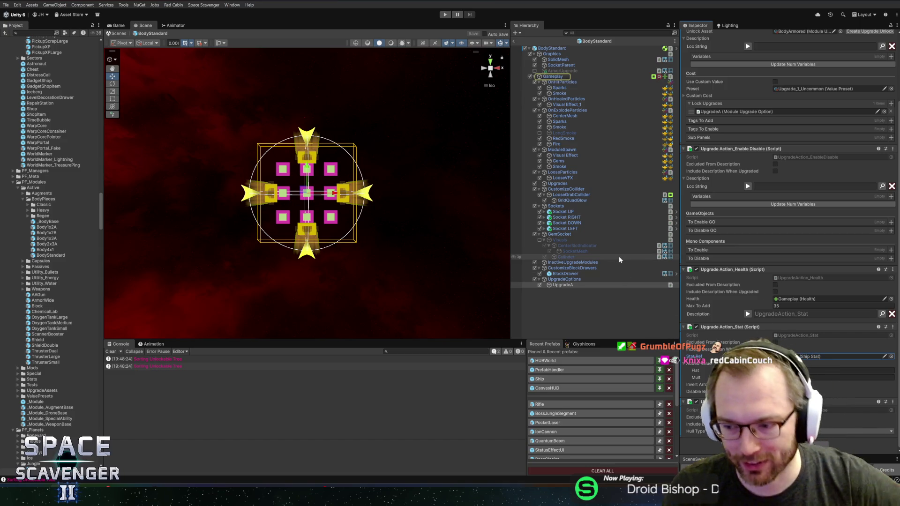
{"action": "left_click", "coordinate": [562, 285]}
{"action": "left_click", "coordinate": [562, 280]}
{"action": "left_click", "coordinate": [563, 285]}
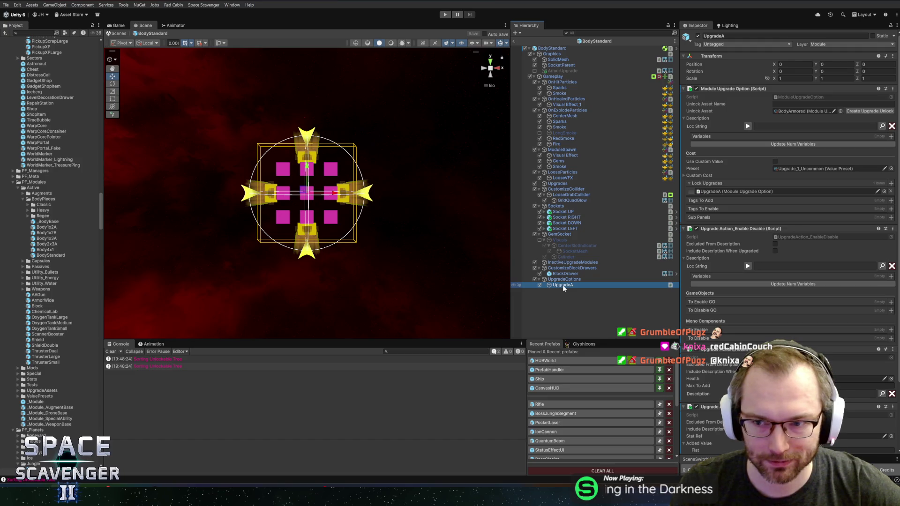
{"action": "left_click", "coordinate": [840, 111]}
{"action": "left_click", "coordinate": [894, 97]}
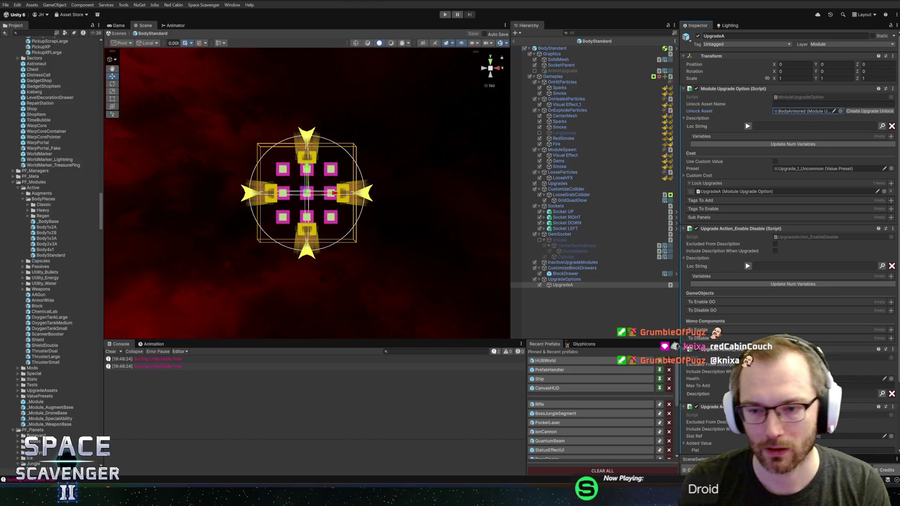
{"action": "left_click", "coordinate": [715, 192]}
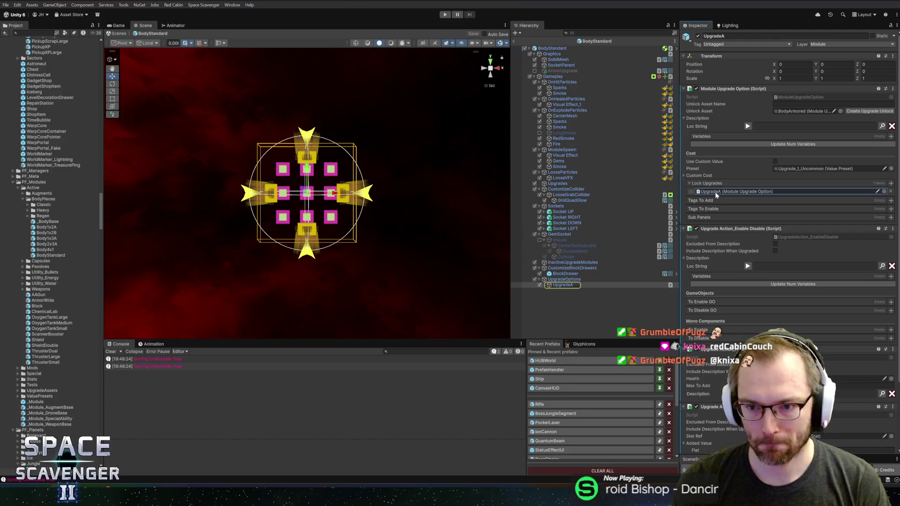
{"action": "left_click", "coordinate": [891, 192]}
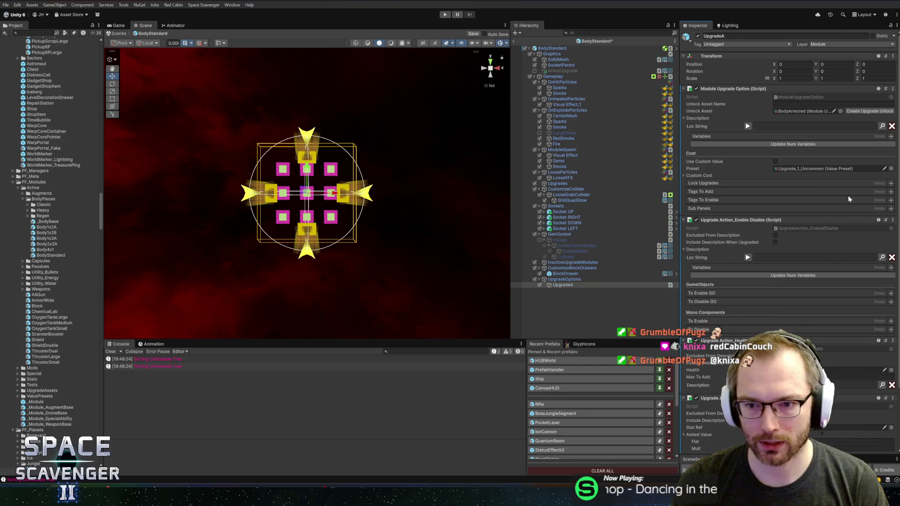
{"action": "left_click", "coordinate": [700, 176]}
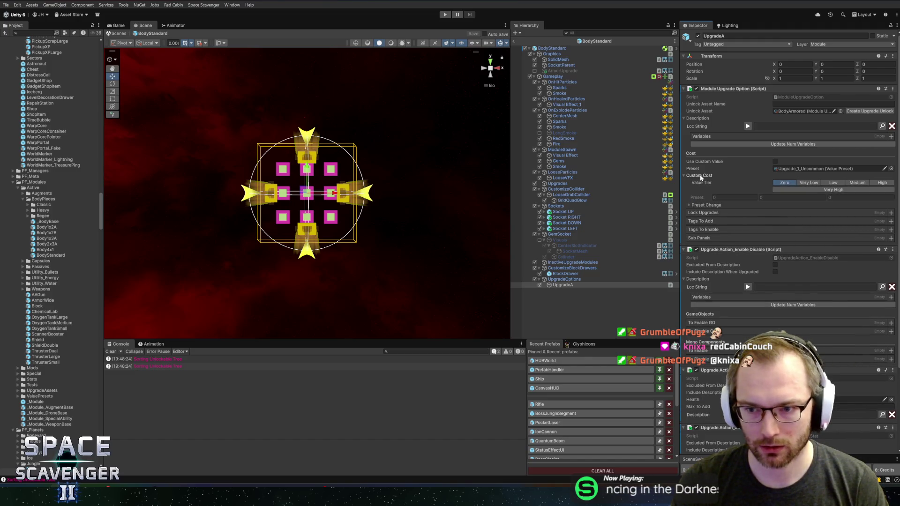
{"action": "left_click", "coordinate": [703, 177]}
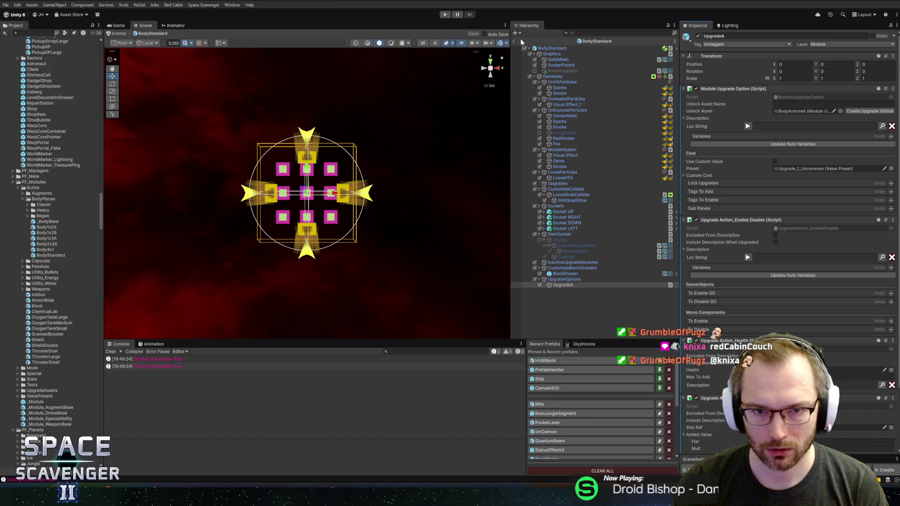
Check BodyStandard's reference fields, then exit Prefab Mode back to the Core scene.
{"action": "left_click", "coordinate": [549, 49]}
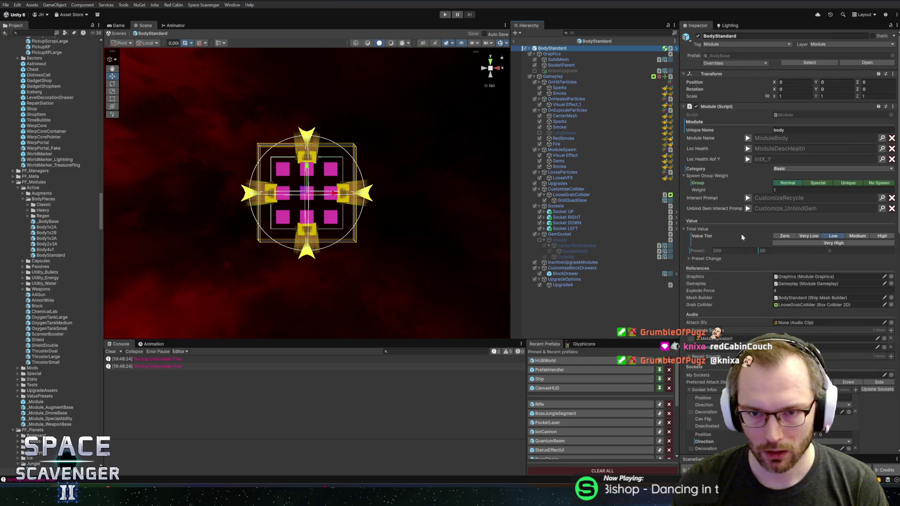
{"action": "scroll", "coordinate": [747, 232], "scroll_direction": "down", "scroll_amount": 15}
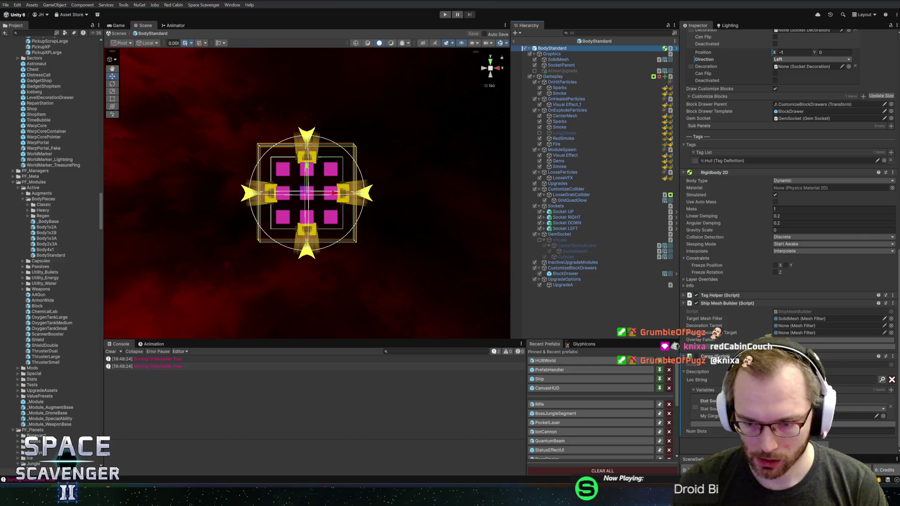
{"action": "left_click", "coordinate": [726, 366]}
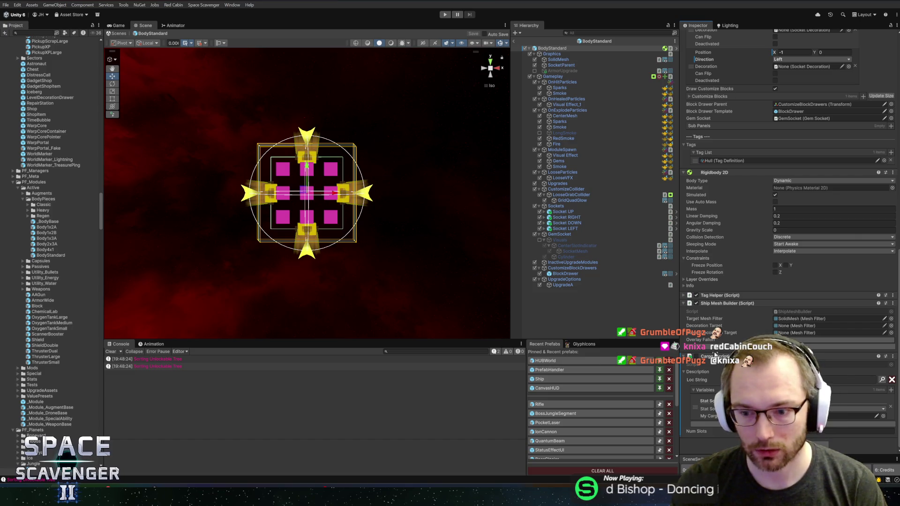
{"action": "left_click", "coordinate": [853, 416]}
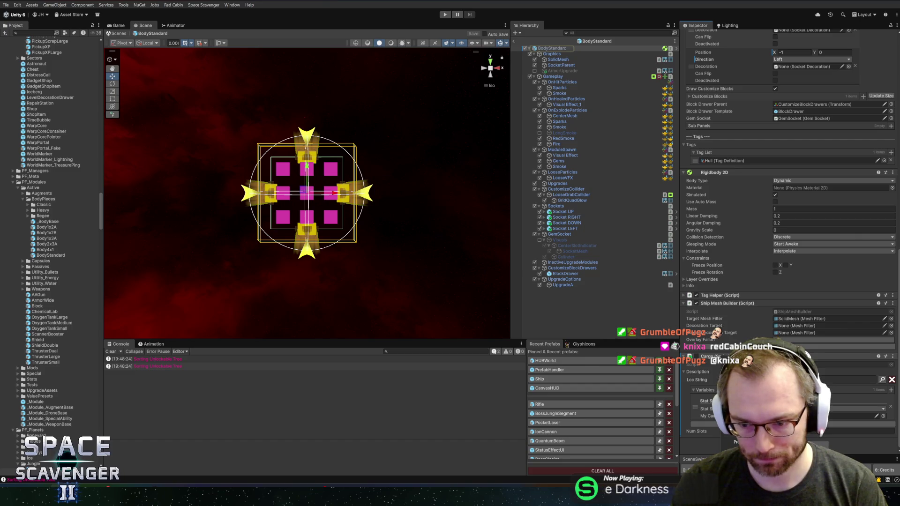
{"action": "scroll", "coordinate": [738, 262], "scroll_direction": "up", "scroll_amount": 5}
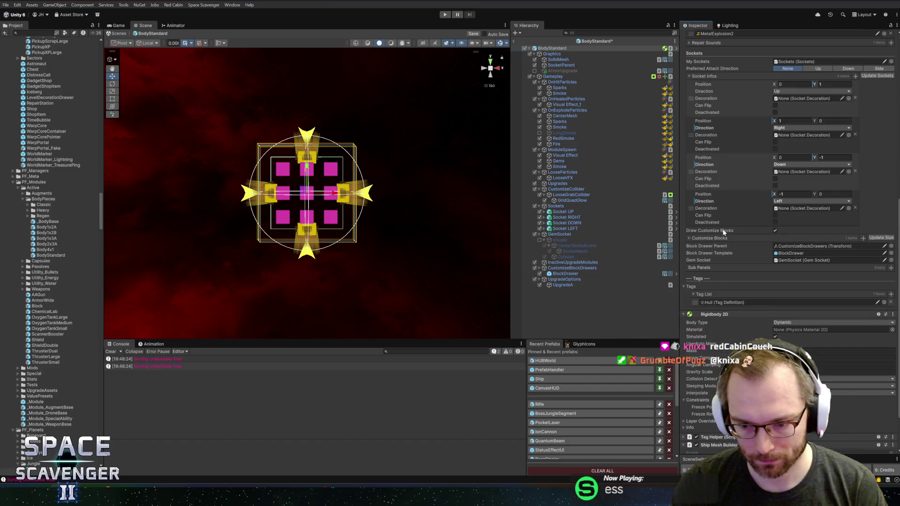
{"action": "scroll", "coordinate": [738, 260], "scroll_direction": "down", "scroll_amount": 3}
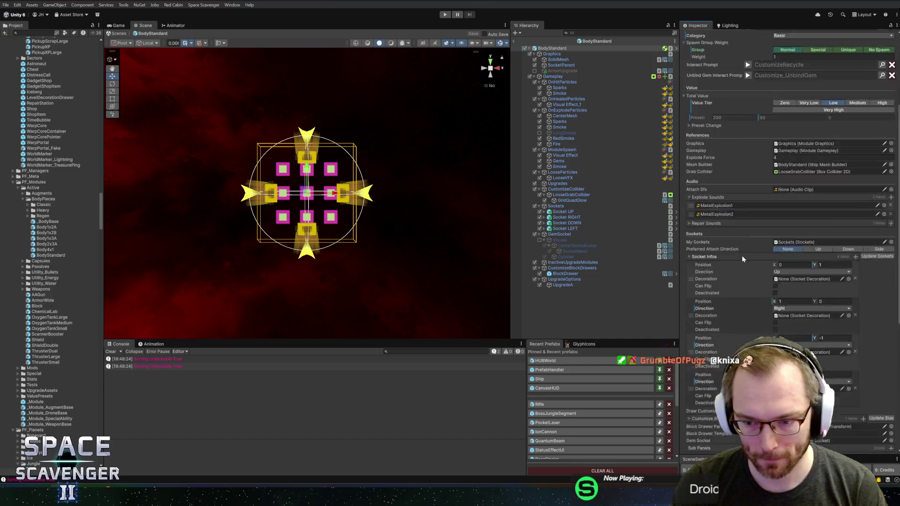
{"action": "scroll", "coordinate": [738, 260], "scroll_direction": "up", "scroll_amount": 3}
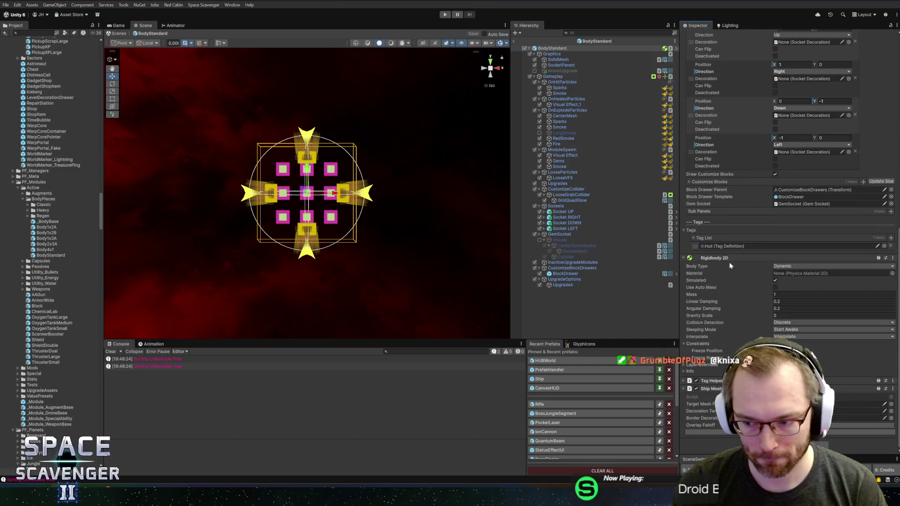
{"action": "left_click", "coordinate": [524, 41]}
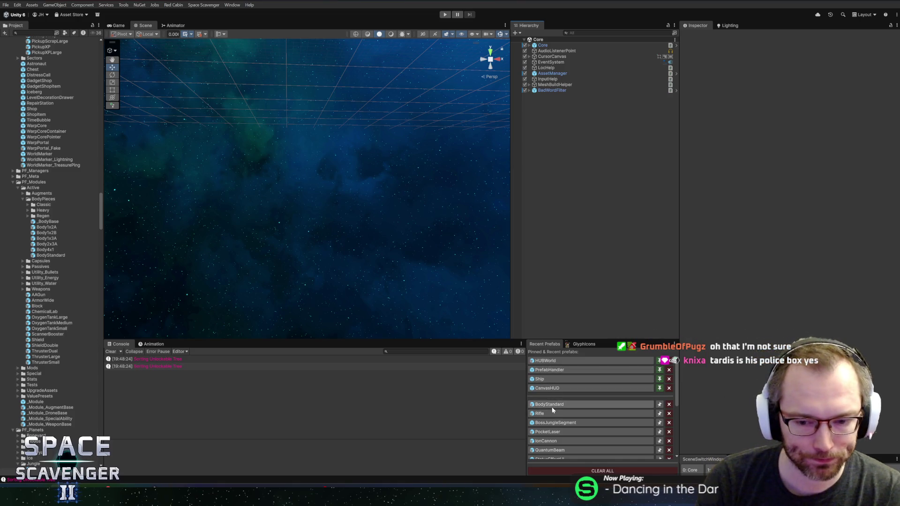
Enter Play mode with a maximized Game view and run 'spawn Refiner' in the debug console.
{"action": "left_click", "coordinate": [445, 15]}
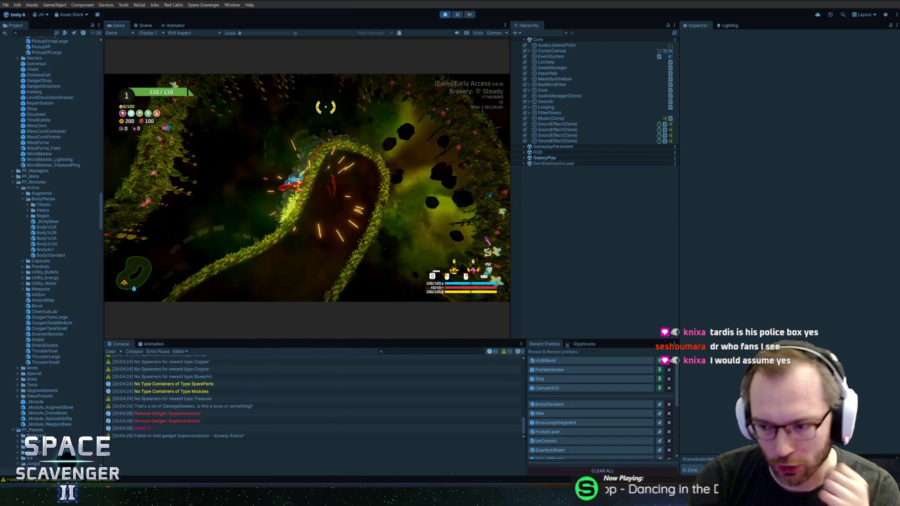
{"action": "key", "text": "shift+space"}
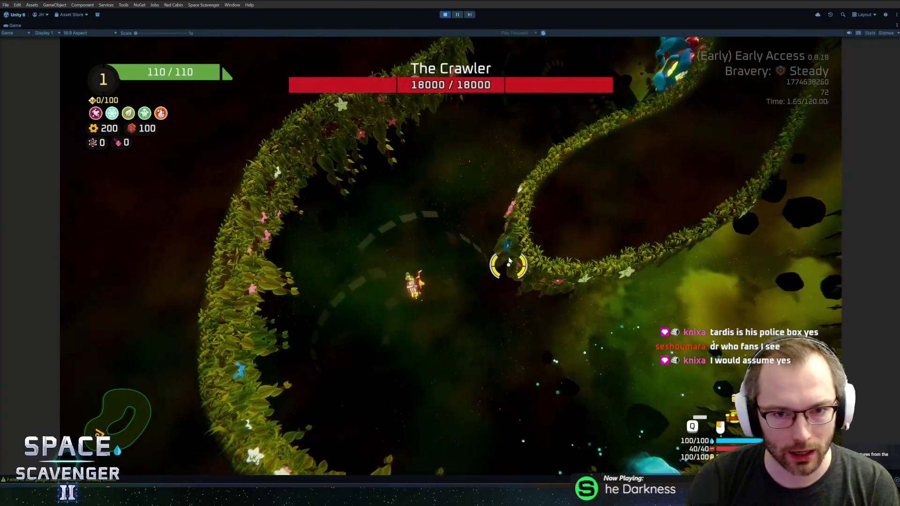
{"action": "key", "text": "grave"}
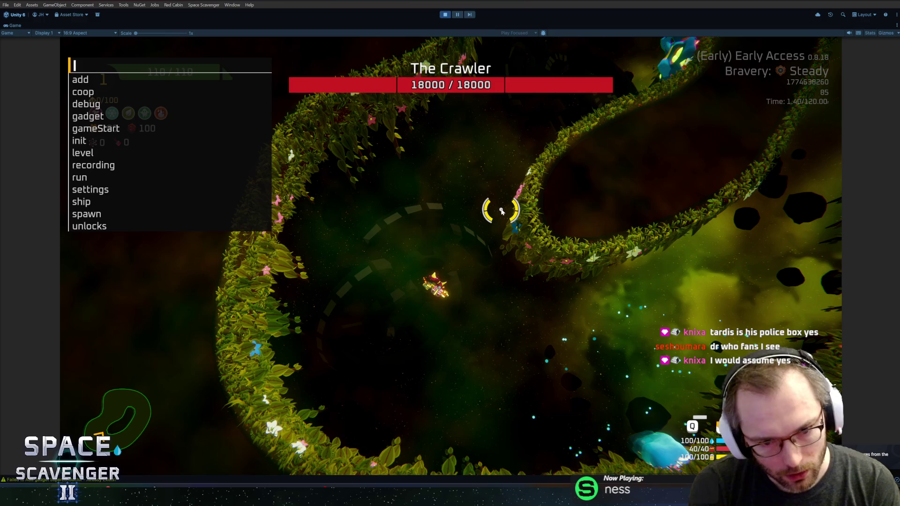
{"action": "type", "text": "sp"}
{"action": "key", "text": "Tab"}
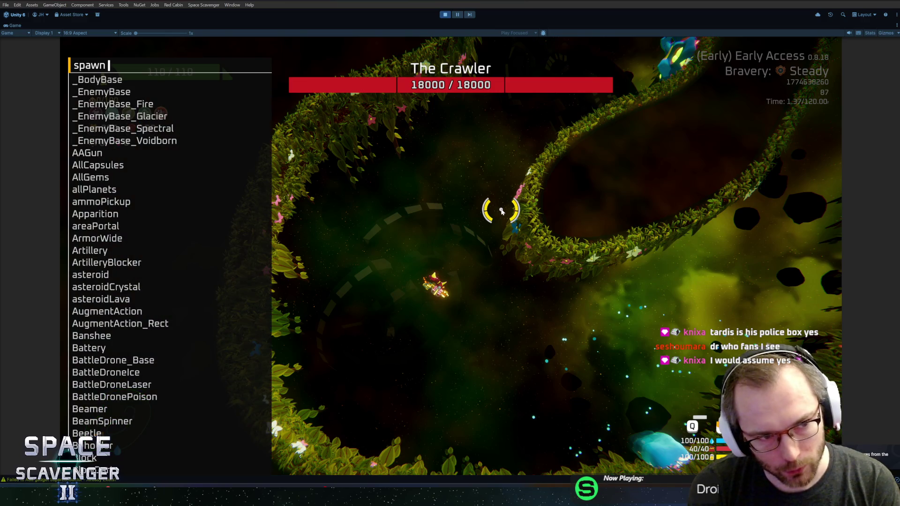
{"action": "type", "text": "Ref"}
{"action": "key", "text": "Tab"}
{"action": "key", "text": "Return"}
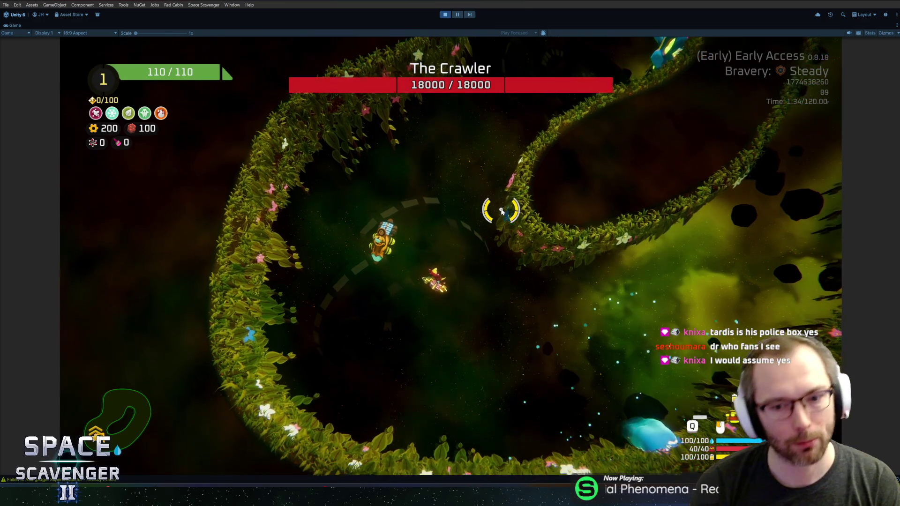
{"action": "key", "text": "grave"}
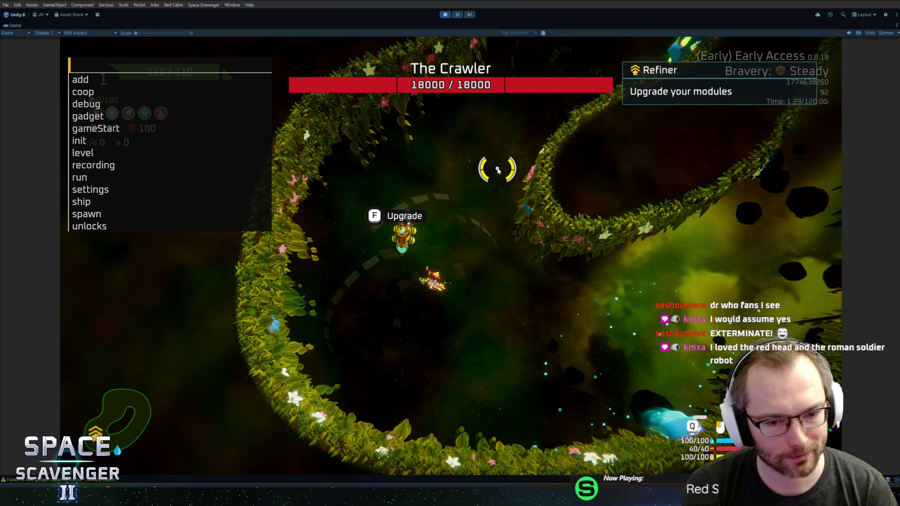
Run 'spawn BodyStandard' in the debug console.
{"action": "type", "text": "d"}
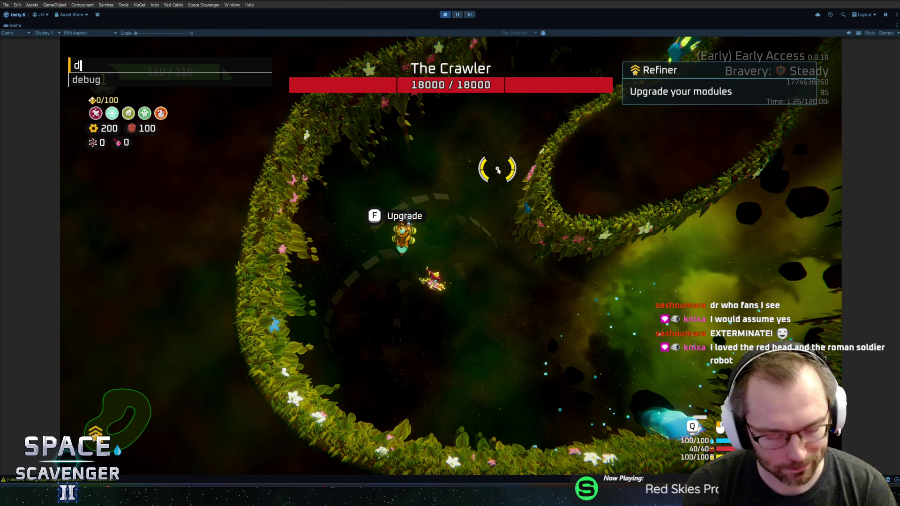
{"action": "key", "text": "Up"}
{"action": "key", "text": "BackSpace"}
{"action": "key", "text": "BackSpace"}
{"action": "key", "text": "BackSpace"}
{"action": "type", "text": "spa"}
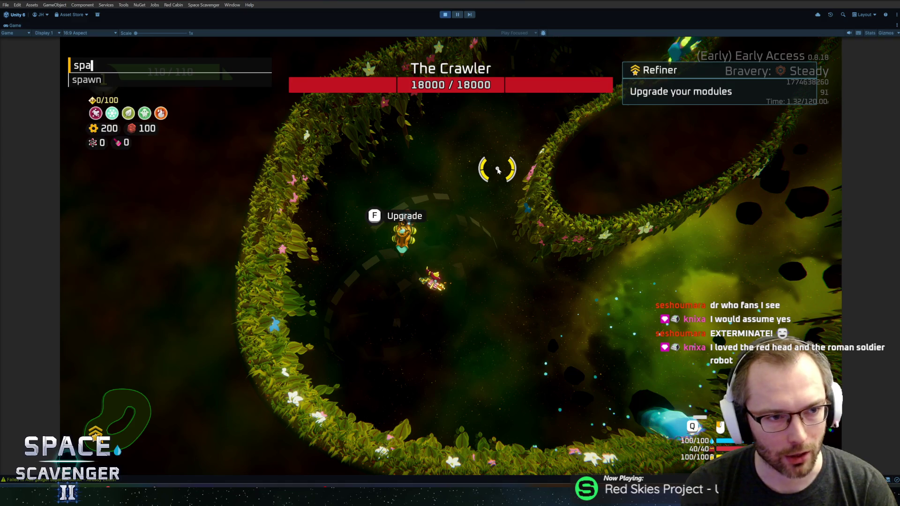
{"action": "key", "text": "Tab"}
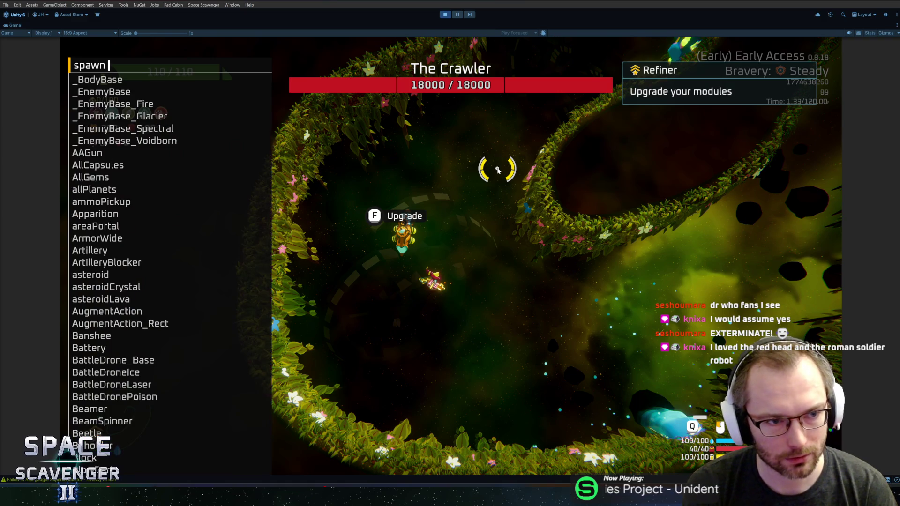
{"action": "type", "text": "b"}
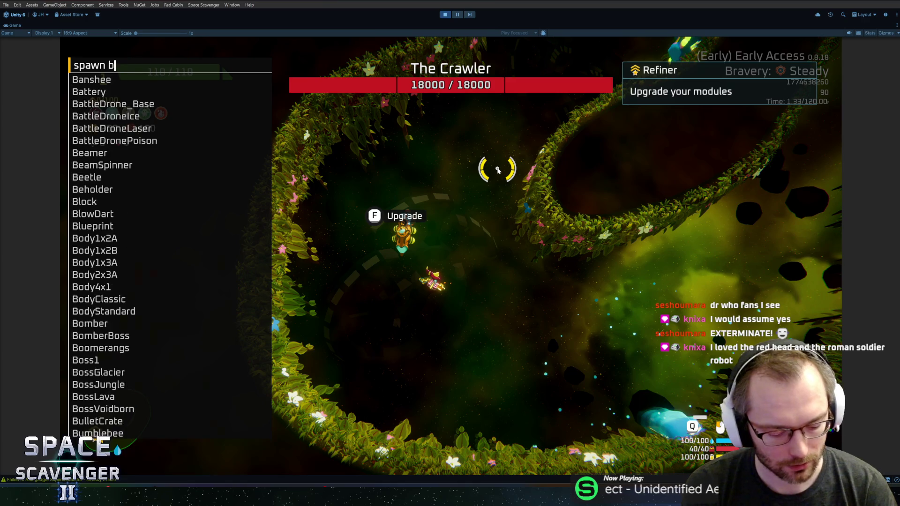
{"action": "type", "text": "odys"}
{"action": "key", "text": "Tab"}
{"action": "key", "text": "Return"}
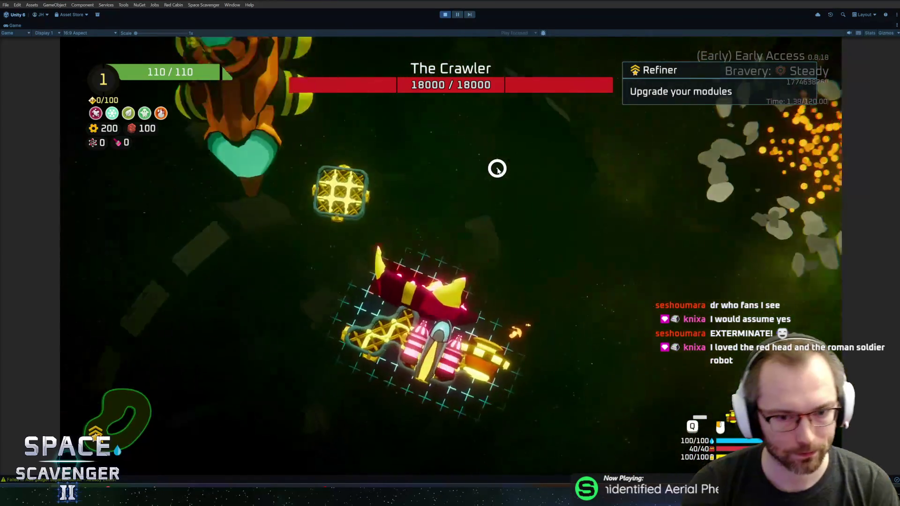
Attach the body module to the ship and buy its Armored upgrade at the Refiner.
{"action": "left_click", "coordinate": [445, 224]}
{"action": "key", "text": "Escape"}
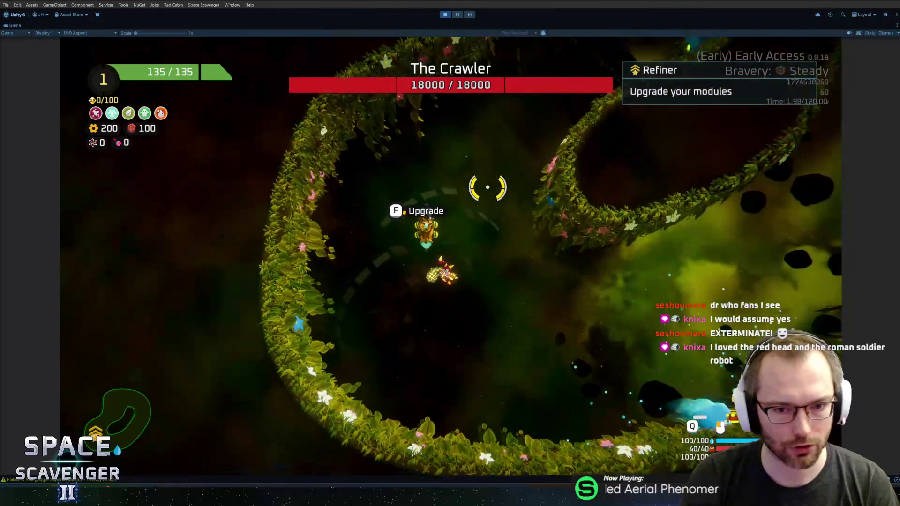
{"action": "key", "text": "e"}
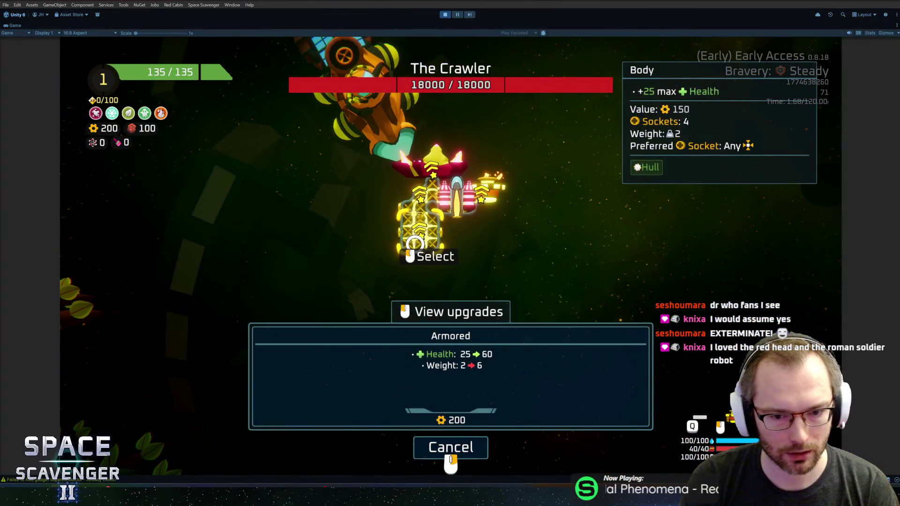
{"action": "right_click", "coordinate": [456, 392]}
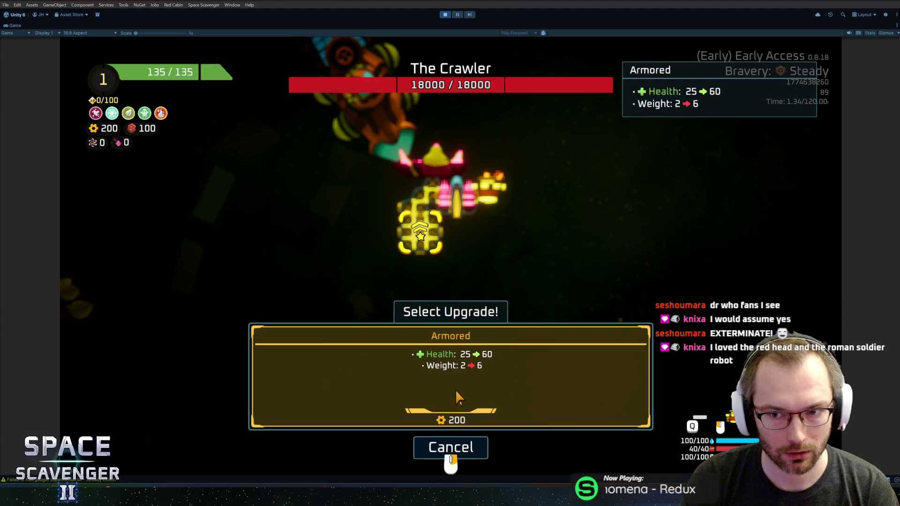
{"action": "left_click", "coordinate": [455, 372]}
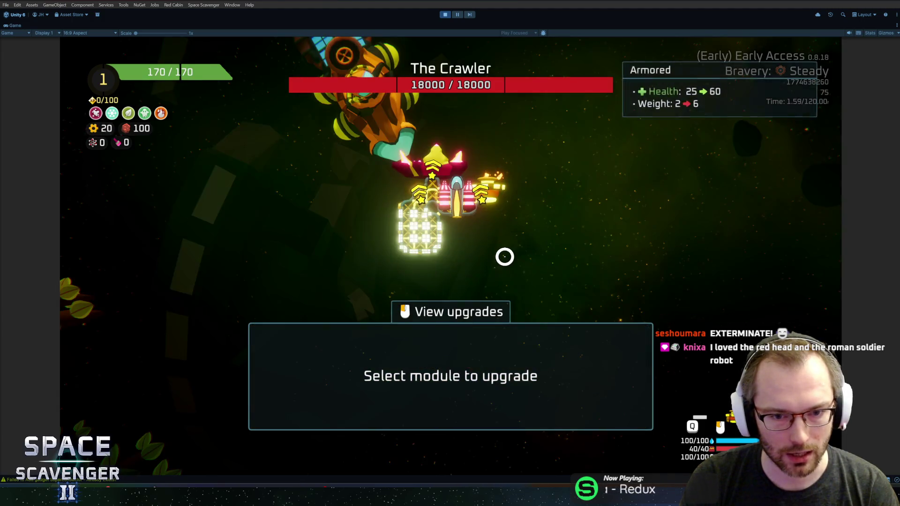
{"action": "key", "text": "Escape"}
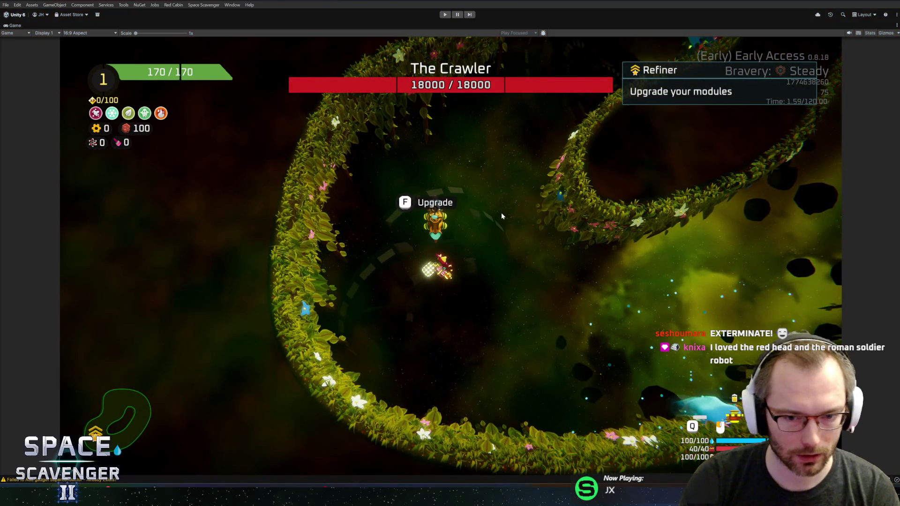
Stop Play mode, clear the Console, and resize the console, scene and project panels.
{"action": "key", "text": "ctrl+p"}
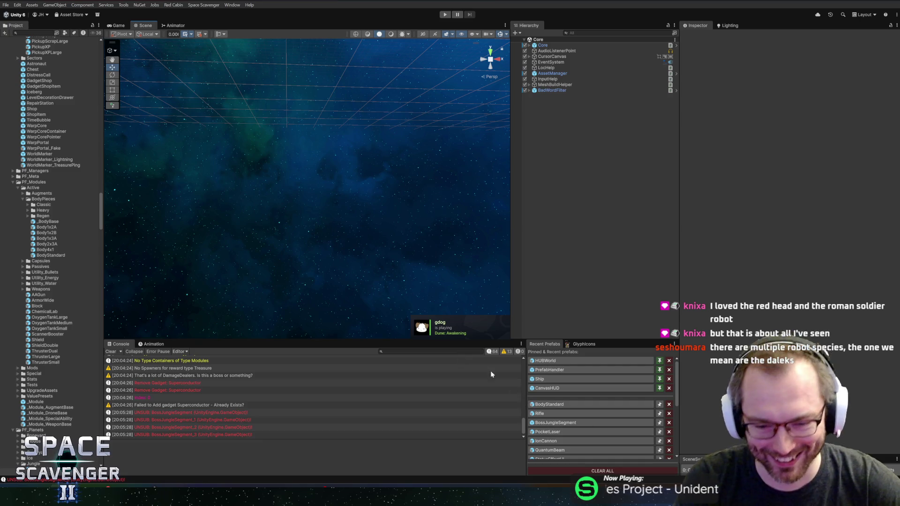
{"action": "left_click_drag", "start_coordinate": [400, 340], "coordinate": [405, 325]}
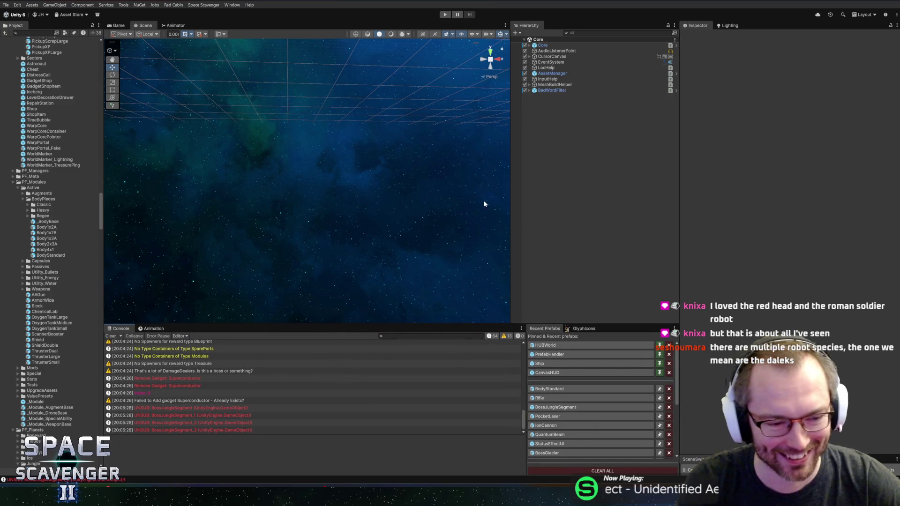
{"action": "left_click", "coordinate": [111, 336]}
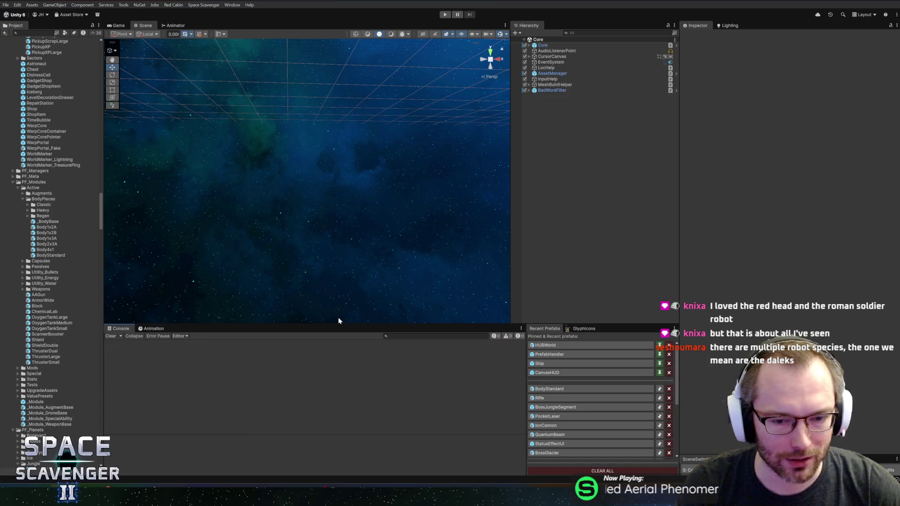
{"action": "left_click_drag", "start_coordinate": [341, 324], "coordinate": [343, 330]}
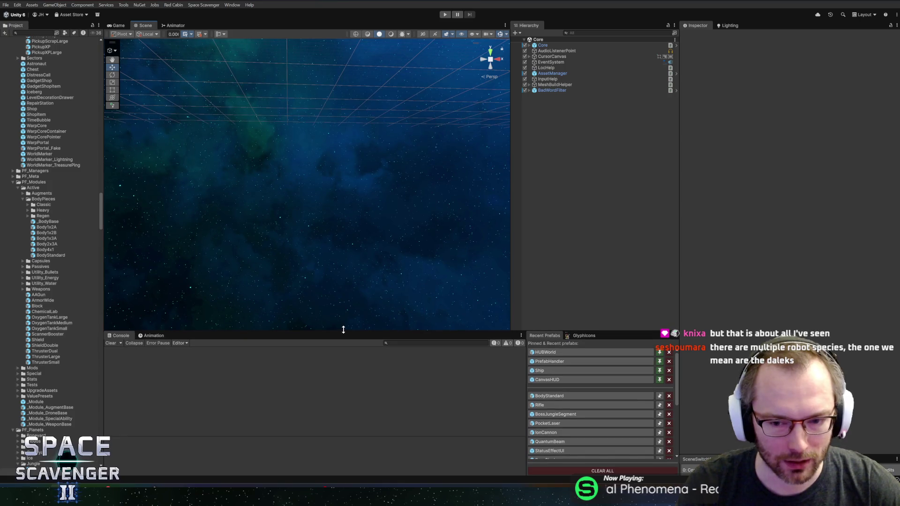
{"action": "left_click_drag", "start_coordinate": [680, 298], "coordinate": [684, 300]}
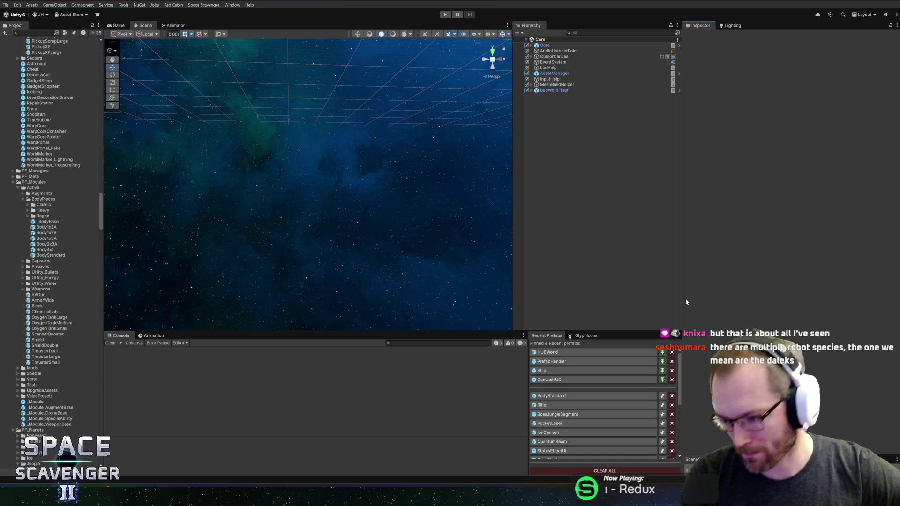
{"action": "left_click_drag", "start_coordinate": [103, 279], "coordinate": [105, 279]}
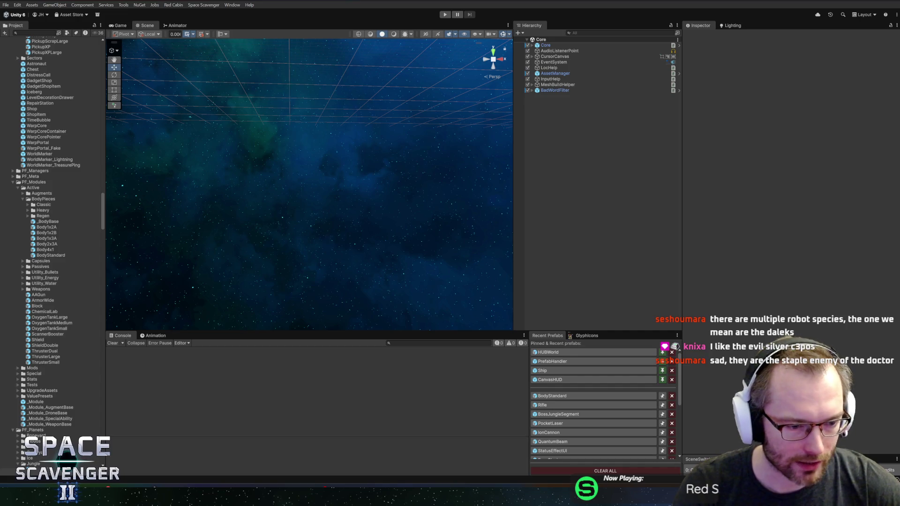
Review the BodyStandard.prefab and AddressableAssetSettings.asset diffs pending commit to master.
{"action": "key", "text": "alt+Tab"}
{"action": "left_click", "coordinate": [191, 83]}
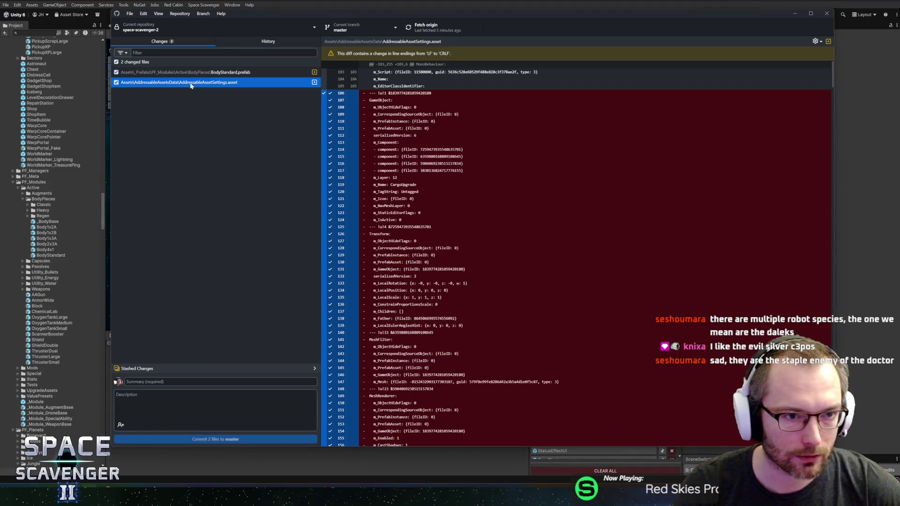
{"action": "left_click", "coordinate": [198, 74]}
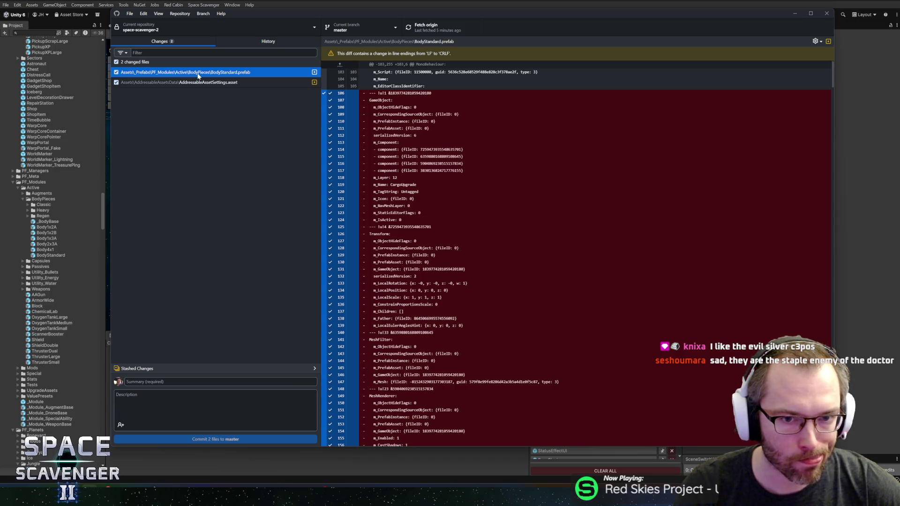
{"action": "left_click", "coordinate": [192, 83]}
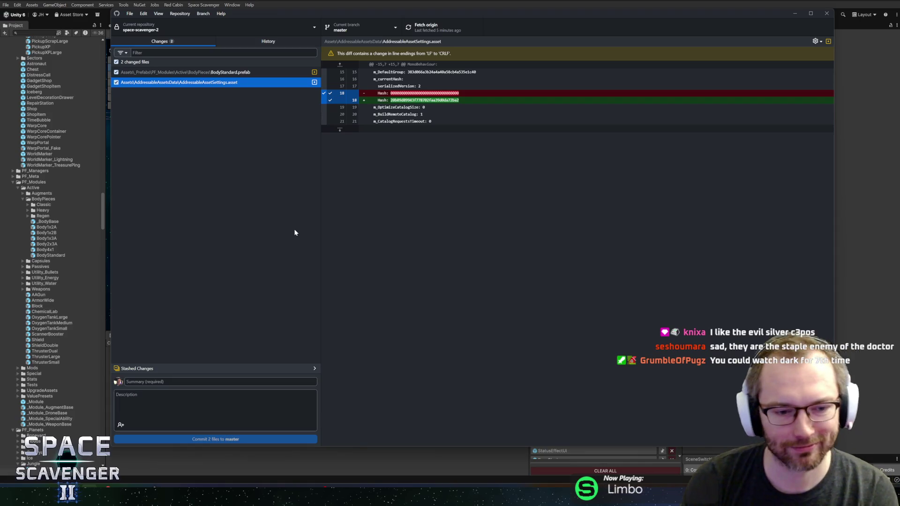
{"action": "left_click", "coordinate": [115, 382]}
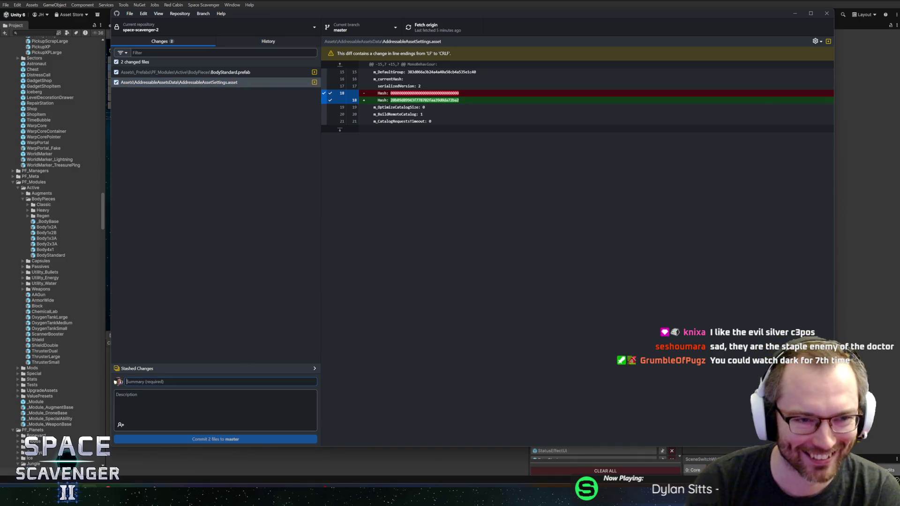
Write the commit summary 'Removed Cargo upgrade from basic body', then return to Unity's Project search.
{"action": "type", "text": "Removed CV"}
{"action": "key", "text": "BackSpace"}
{"action": "key", "text": "BackSpace"}
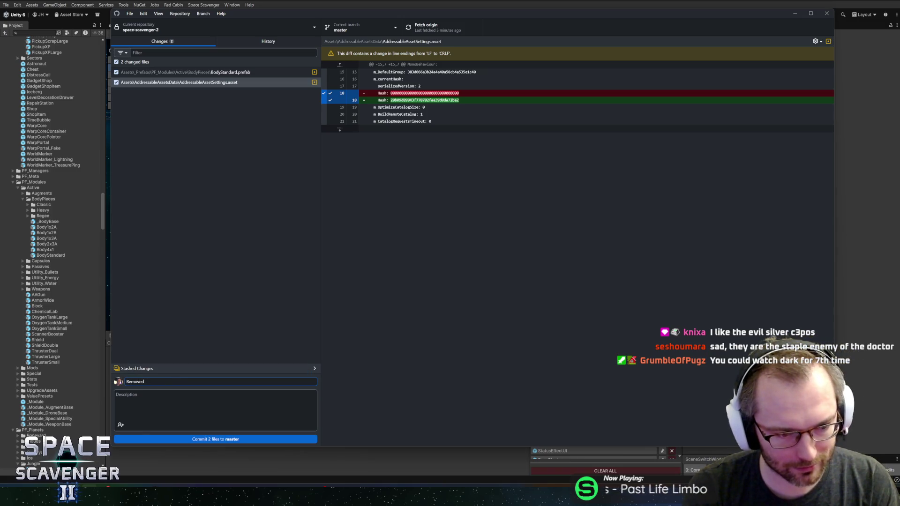
{"action": "type", "text": "ved Cargo update"}
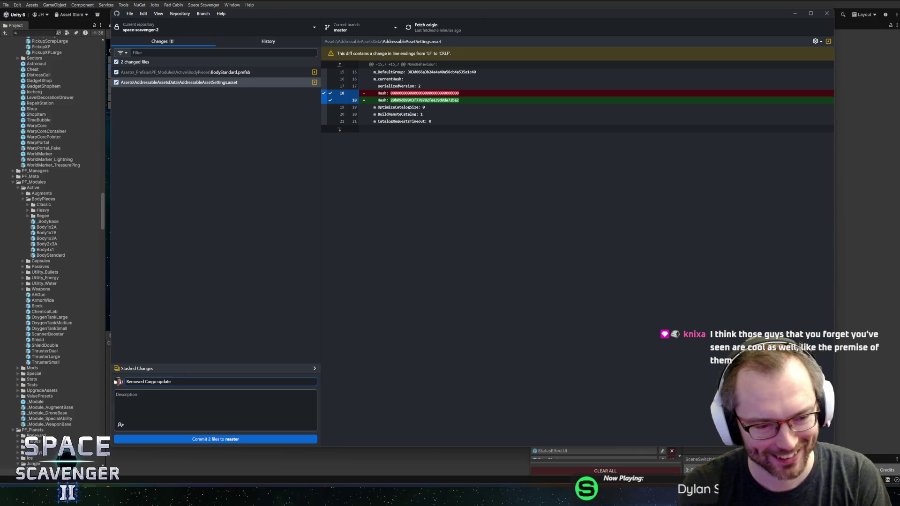
{"action": "key", "text": "BackSpace"}
{"action": "key", "text": "BackSpace"}
{"action": "key", "text": "BackSpace"}
{"action": "key", "text": "BackSpace"}
{"action": "type", "text": "grade from "}
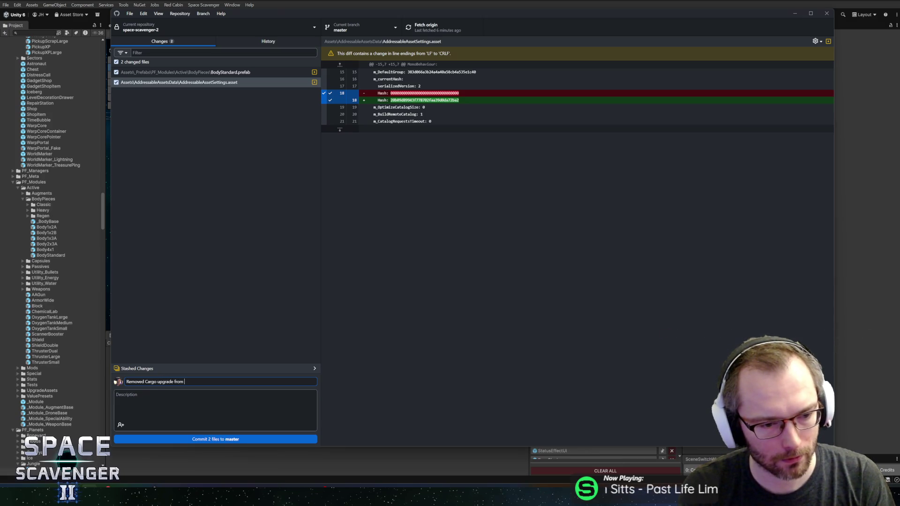
{"action": "type", "text": "basic body"}
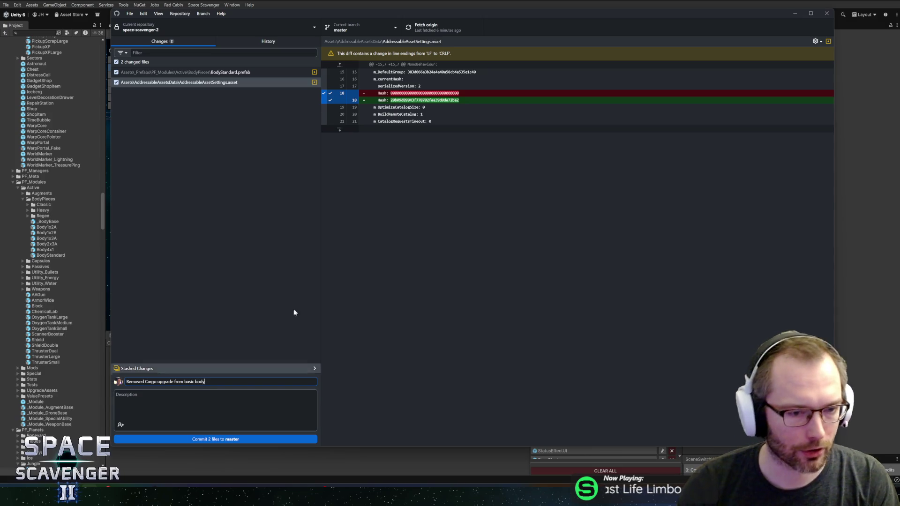
{"action": "key", "text": "alt+Tab"}
{"action": "left_click", "coordinate": [15, 33]}
Search 'bodycar' and delete the BodyCargo upgrade asset from the project.
{"action": "type", "text": "odycase"}
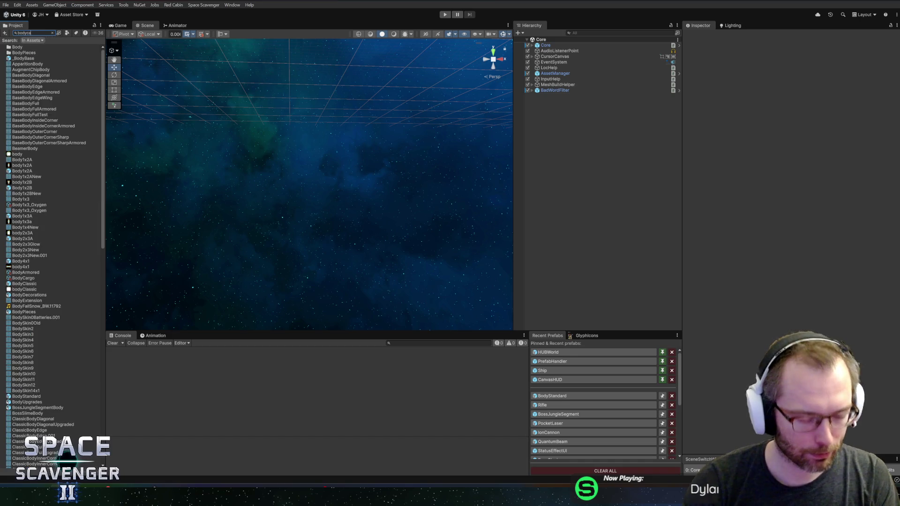
{"action": "key", "text": "BackSpace"}
{"action": "type", "text": "r"}
{"action": "left_click", "coordinate": [21, 47]}
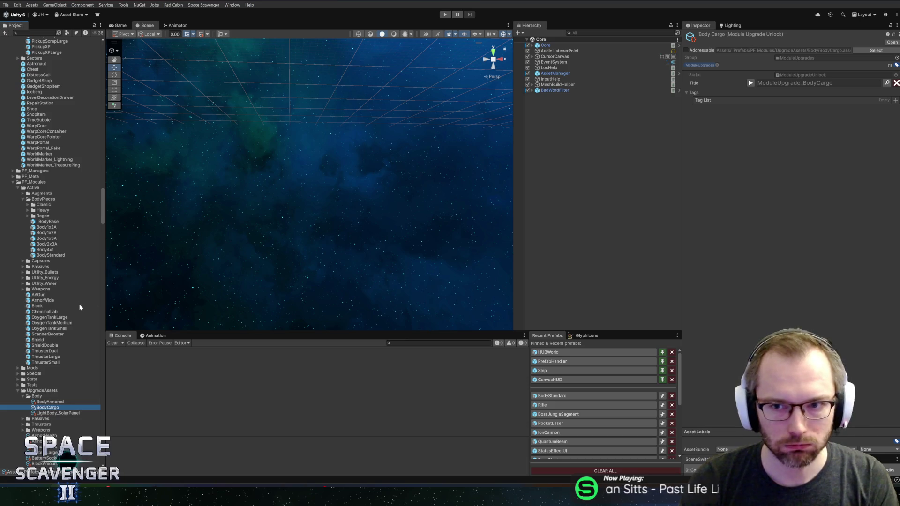
{"action": "left_click", "coordinate": [45, 410]}
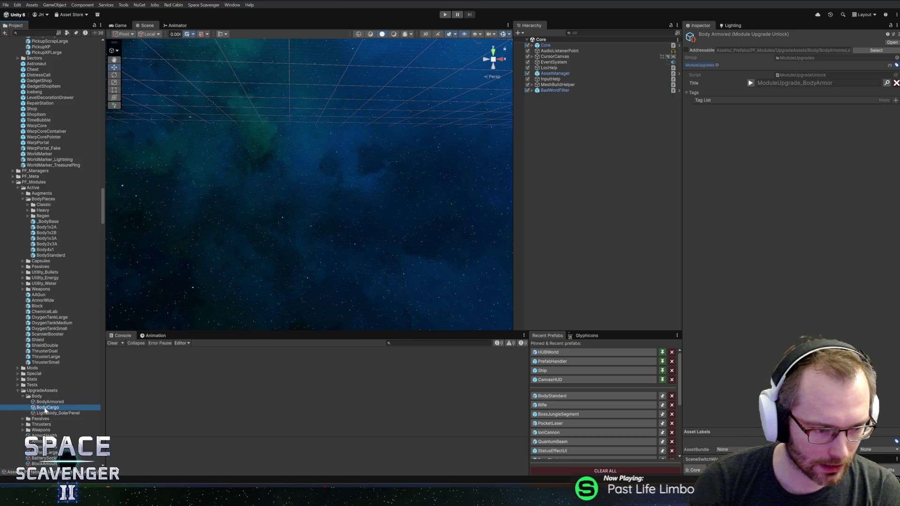
{"action": "key", "text": "Delete"}
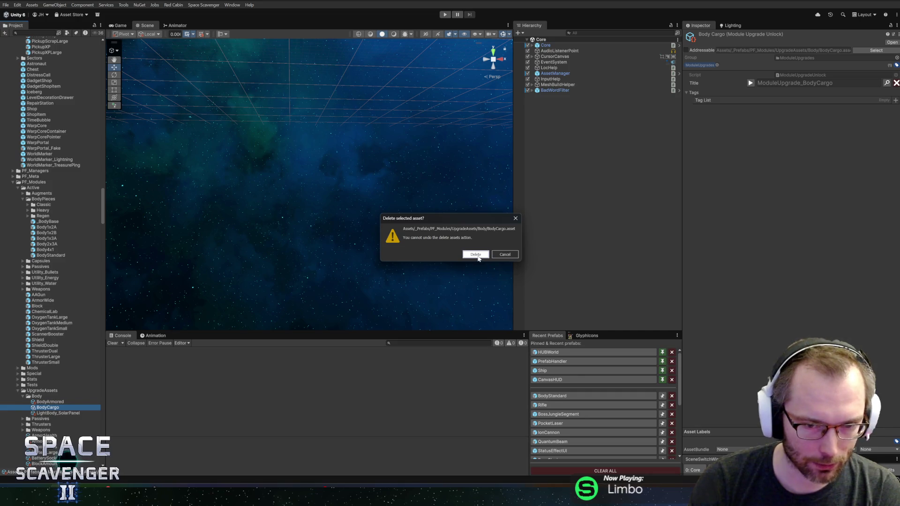
{"action": "left_click", "coordinate": [477, 256]}
Search 'tree' and open the _Unlock Tree asset.
{"action": "left_click", "coordinate": [36, 33]}
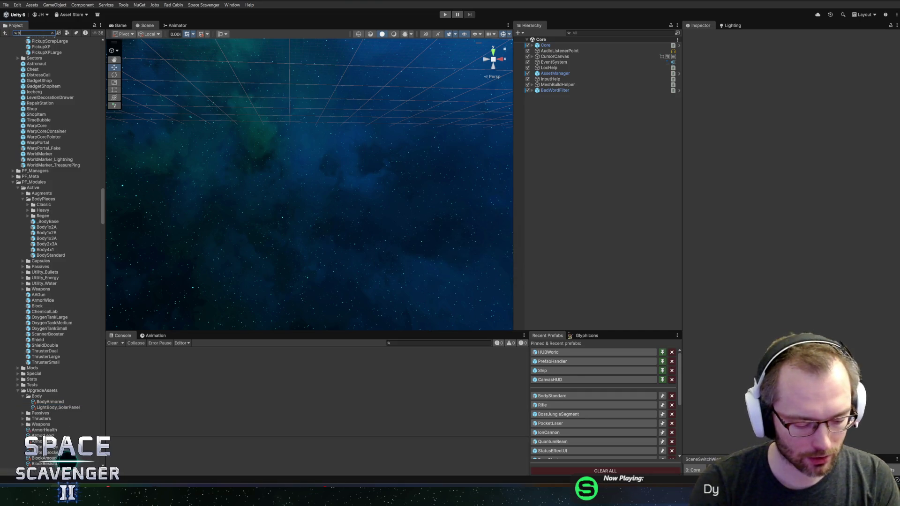
{"action": "type", "text": "ree"}
{"action": "left_click", "coordinate": [28, 53]}
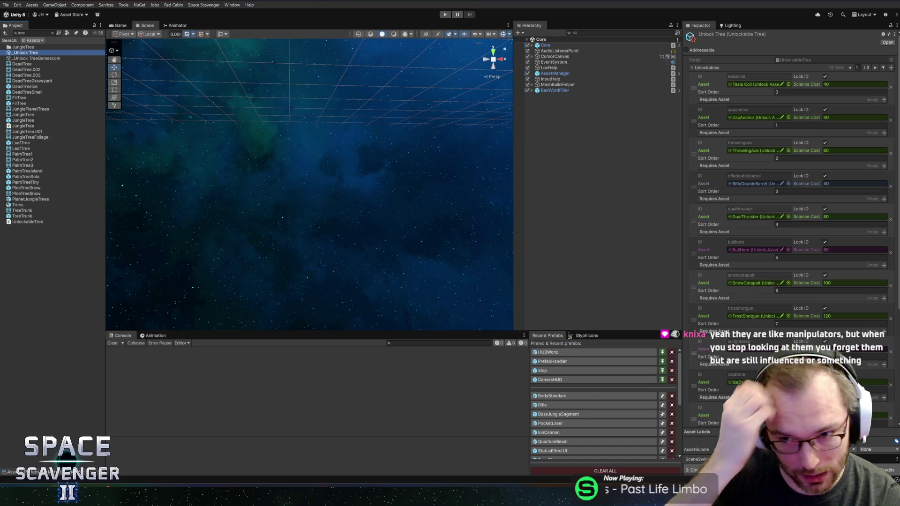
{"action": "scroll", "coordinate": [763, 201], "scroll_direction": "down", "scroll_amount": 5}
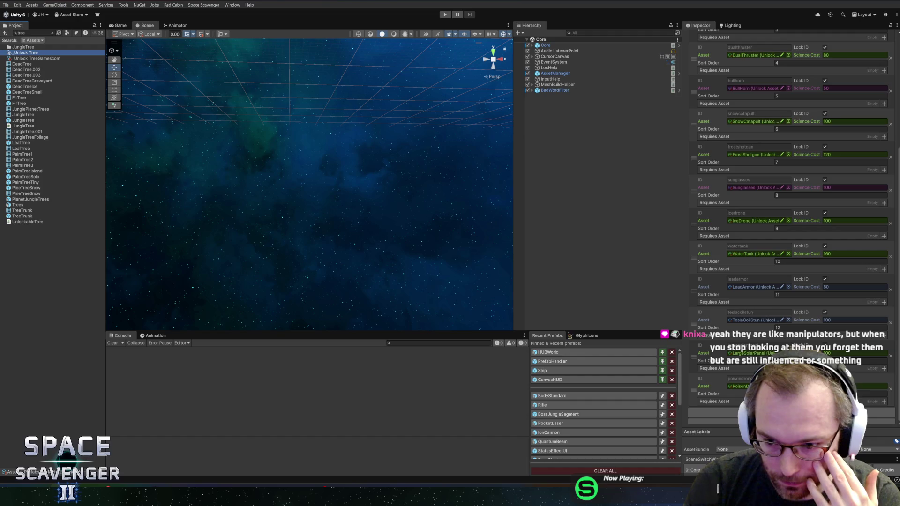
Scroll through the _Unlock Tree's Unlockables list and their science costs.
{"action": "scroll", "coordinate": [851, 80], "scroll_direction": "up", "scroll_amount": 6}
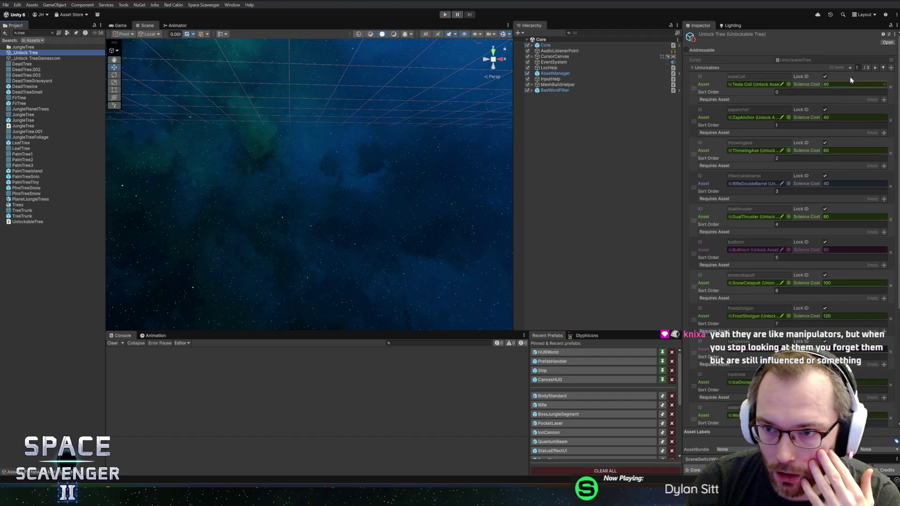
{"action": "left_click", "coordinate": [883, 68]}
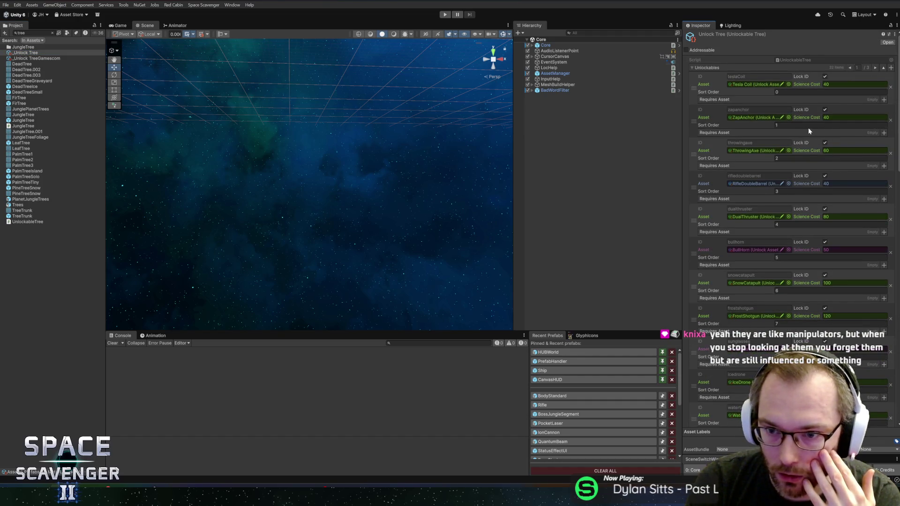
{"action": "scroll", "coordinate": [808, 132], "scroll_direction": "down", "scroll_amount": 3}
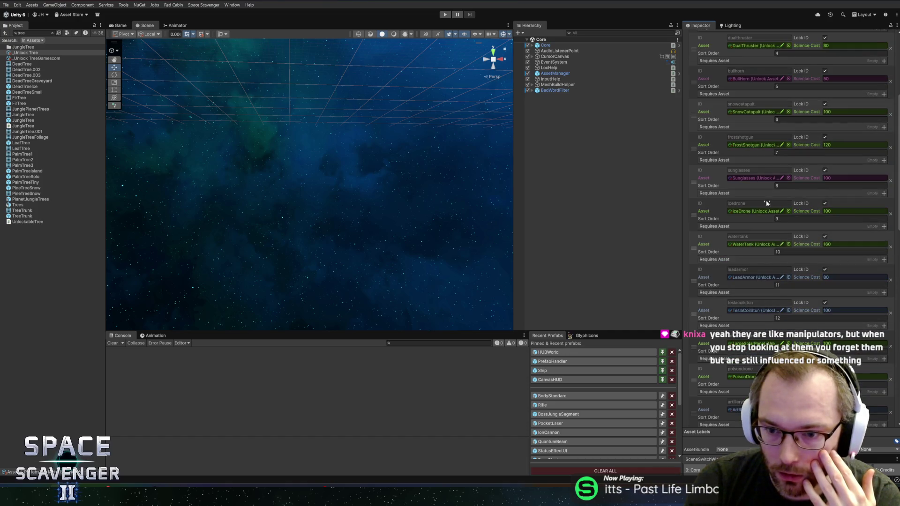
{"action": "scroll", "coordinate": [764, 207], "scroll_direction": "down", "scroll_amount": 5}
{"action": "scroll", "coordinate": [756, 247], "scroll_direction": "down", "scroll_amount": 9}
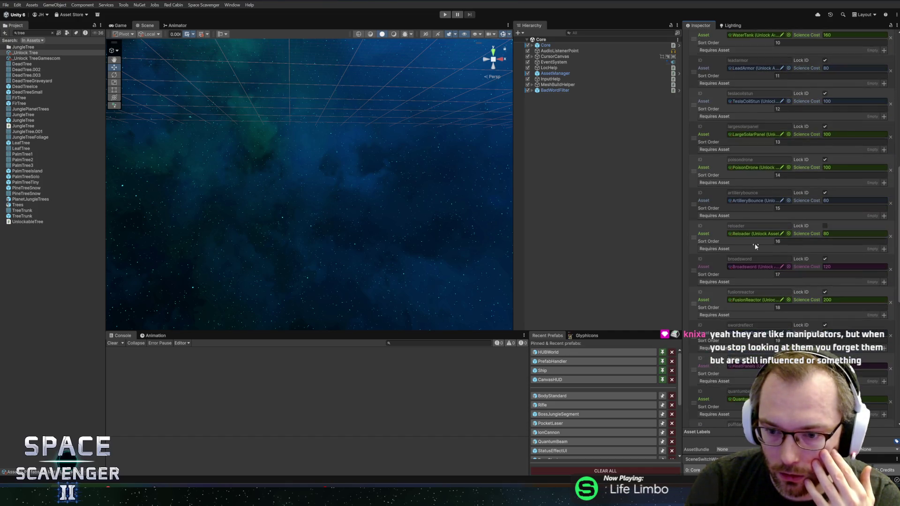
{"action": "scroll", "coordinate": [752, 251], "scroll_direction": "down", "scroll_amount": 5}
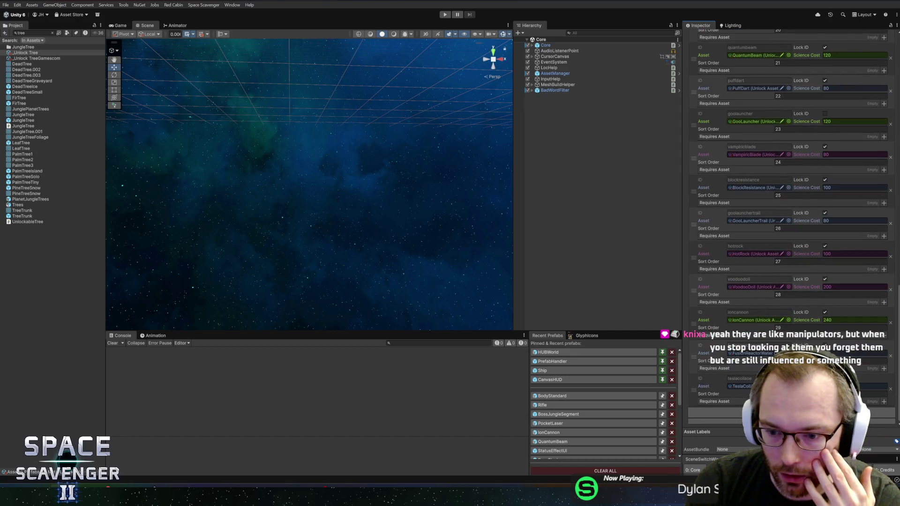
{"action": "scroll", "coordinate": [806, 201], "scroll_direction": "down", "scroll_amount": 2}
{"action": "scroll", "coordinate": [885, 74], "scroll_direction": "up", "scroll_amount": 15}
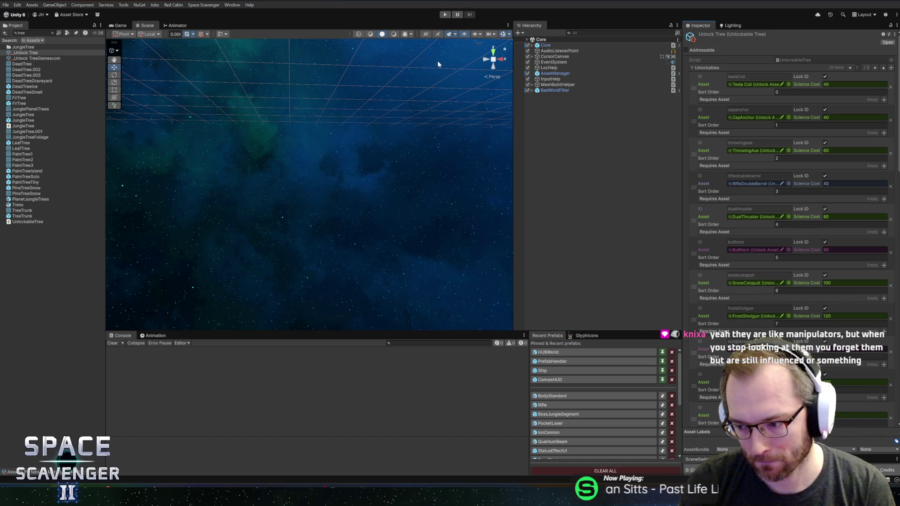
{"action": "left_click", "coordinate": [588, 125]}
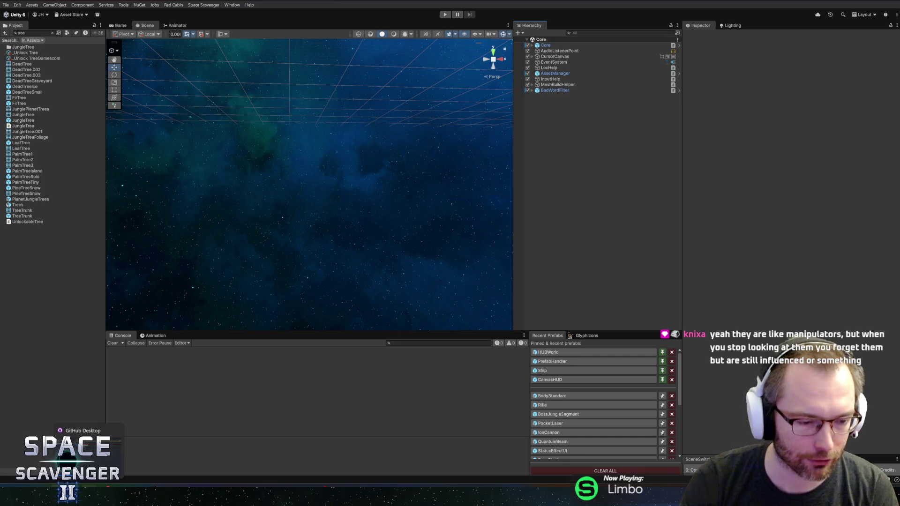
Commit the four changed files to master, push to origin, and ping _Unlock Tree in Unity.
{"action": "left_click", "coordinate": [89, 496]}
{"action": "left_click", "coordinate": [215, 439]}
{"action": "left_click", "coordinate": [427, 27]}
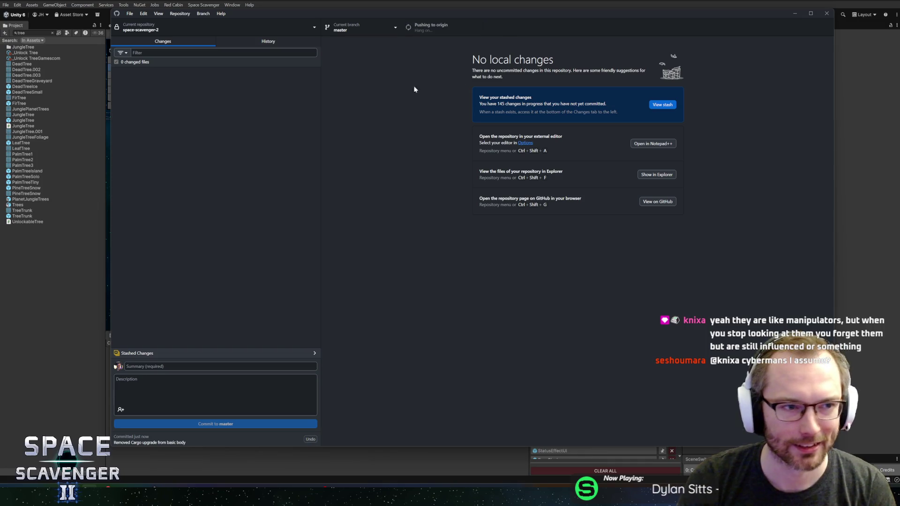
{"action": "key", "text": "alt+Tab"}
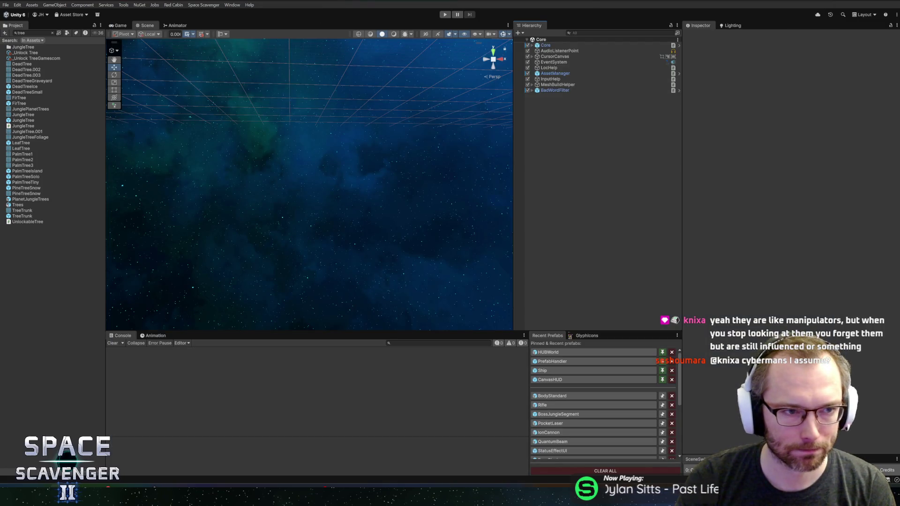
{"action": "left_click", "coordinate": [18, 54]}
Collapse the Pickups, LevelPieces, Hub_Other, PF_Level and PF_Gadgets folders in the Project window.
{"action": "left_click", "coordinate": [52, 32]}
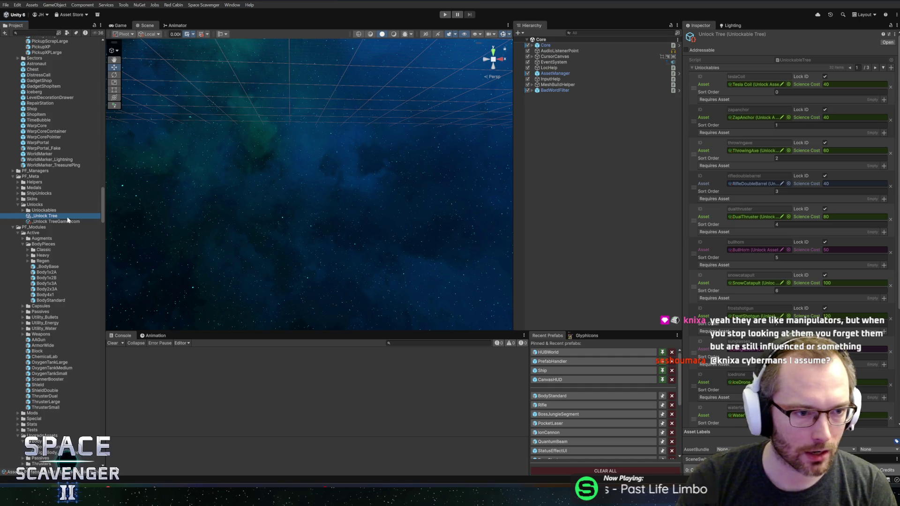
{"action": "scroll", "coordinate": [49, 320], "scroll_direction": "up", "scroll_amount": 15}
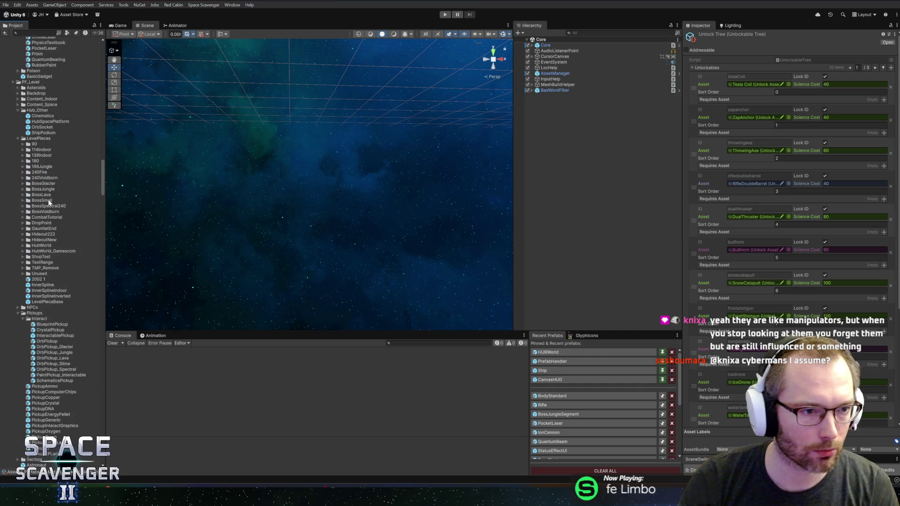
{"action": "double_click", "coordinate": [40, 314]}
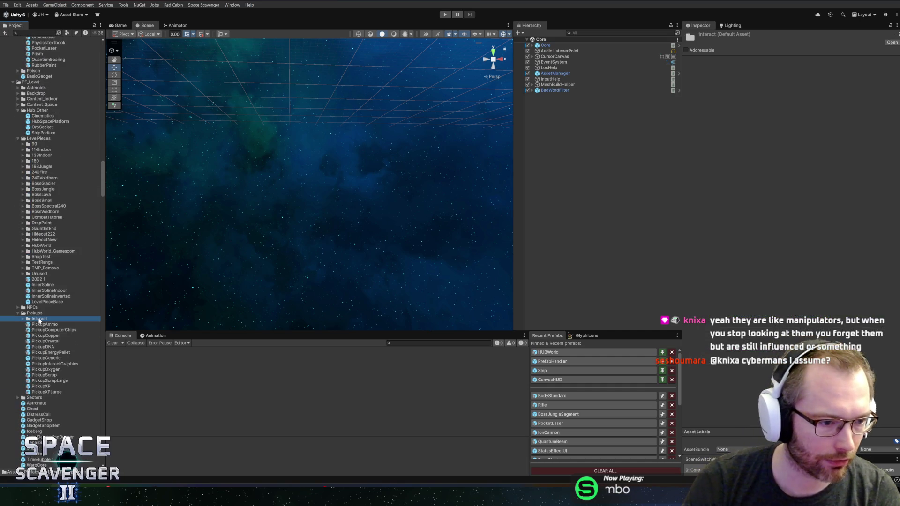
{"action": "double_click", "coordinate": [32, 139]}
{"action": "double_click", "coordinate": [33, 111]}
{"action": "scroll", "coordinate": [46, 123], "scroll_direction": "up", "scroll_amount": 5}
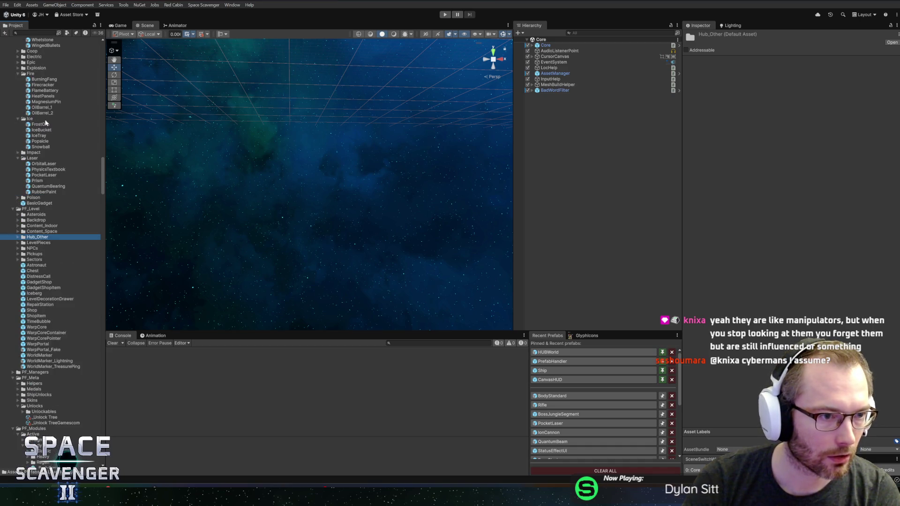
{"action": "scroll", "coordinate": [46, 123], "scroll_direction": "up", "scroll_amount": 2}
{"action": "double_click", "coordinate": [28, 253]}
{"action": "scroll", "coordinate": [43, 124], "scroll_direction": "up", "scroll_amount": 1}
{"action": "scroll", "coordinate": [43, 124], "scroll_direction": "up", "scroll_amount": 10}
{"action": "double_click", "coordinate": [28, 203]}
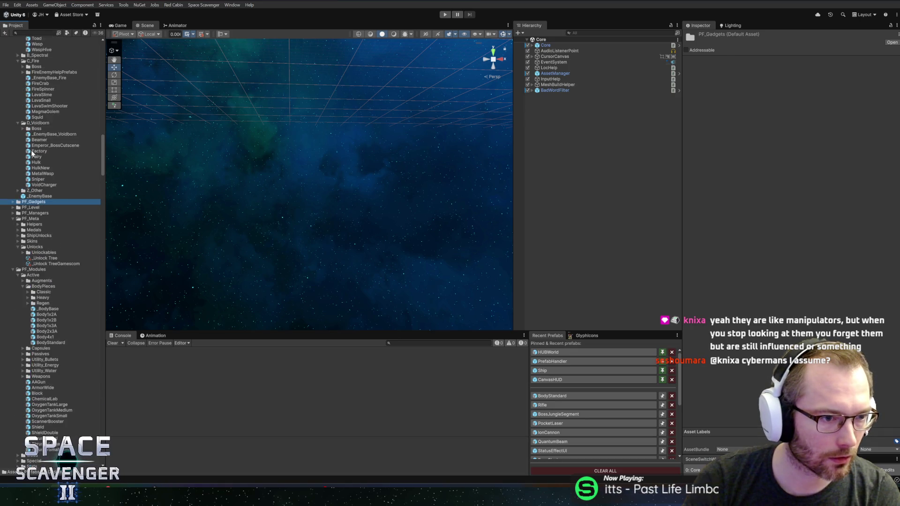
{"action": "scroll", "coordinate": [32, 153], "scroll_direction": "up", "scroll_amount": 15}
Collapse PF_Damage, PF_Meta and UpgradeAssets, then select the base _Module prefab.
{"action": "left_click", "coordinate": [27, 188]}
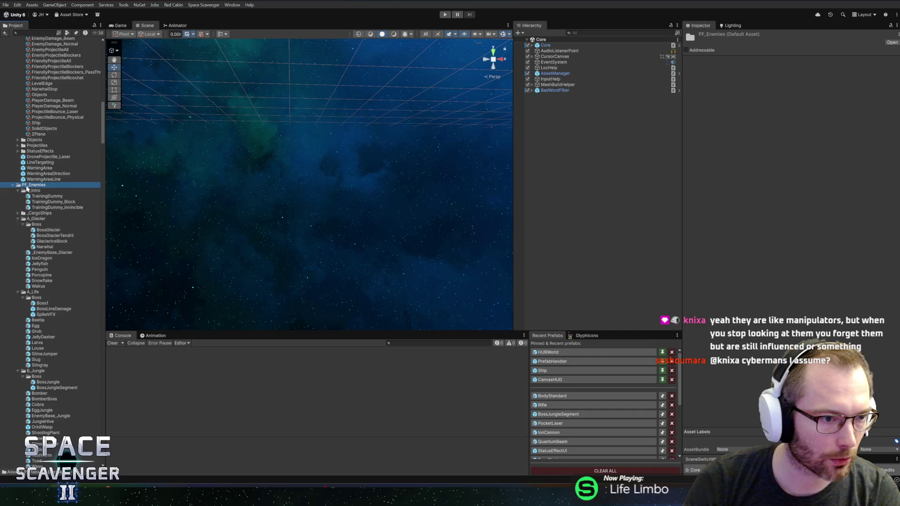
{"action": "scroll", "coordinate": [37, 161], "scroll_direction": "up", "scroll_amount": 14}
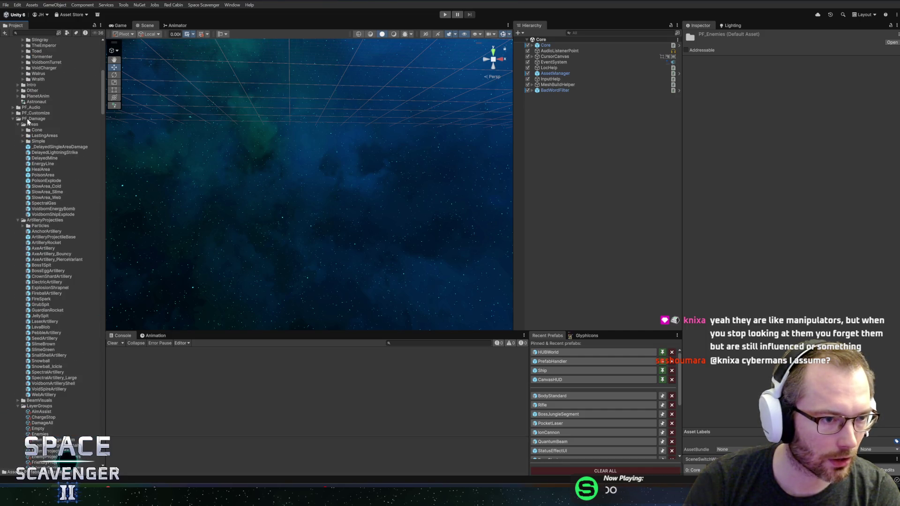
{"action": "double_click", "coordinate": [28, 120]}
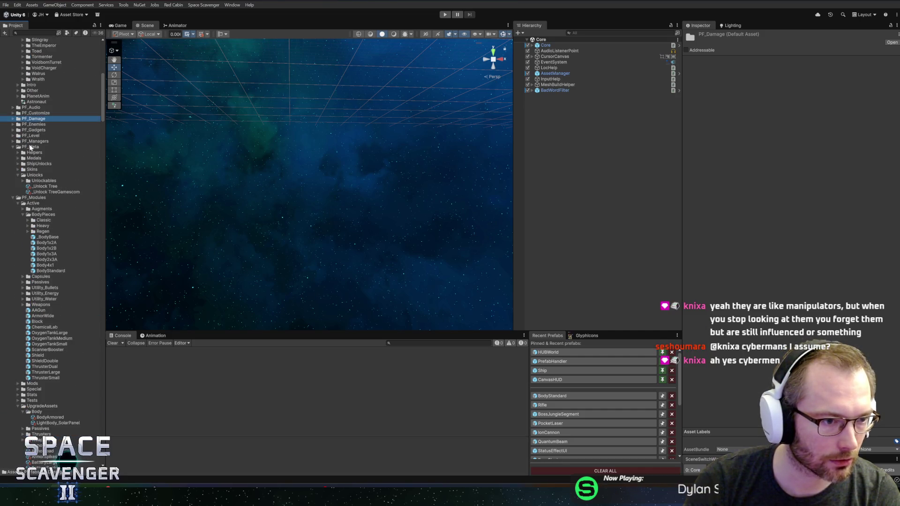
{"action": "double_click", "coordinate": [30, 147]}
{"action": "left_click", "coordinate": [41, 169]}
{"action": "scroll", "coordinate": [59, 210], "scroll_direction": "down", "scroll_amount": 2}
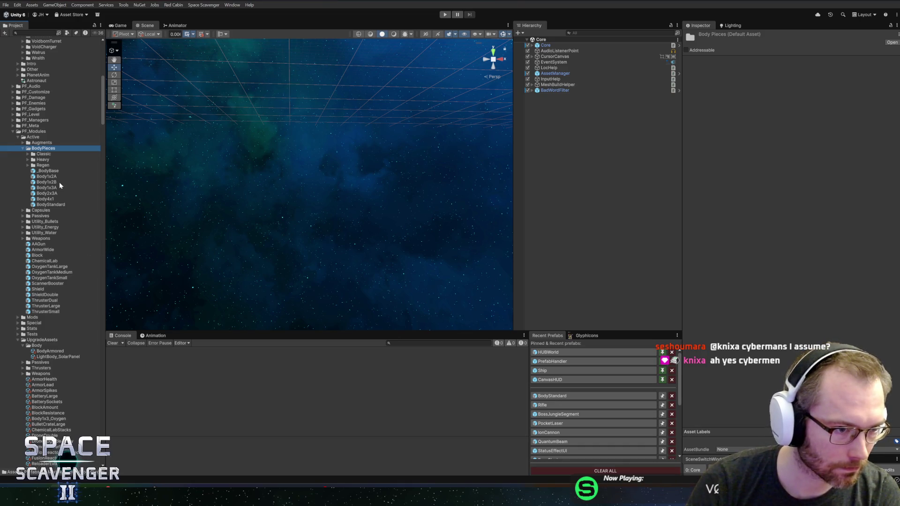
{"action": "left_click", "coordinate": [17, 341]}
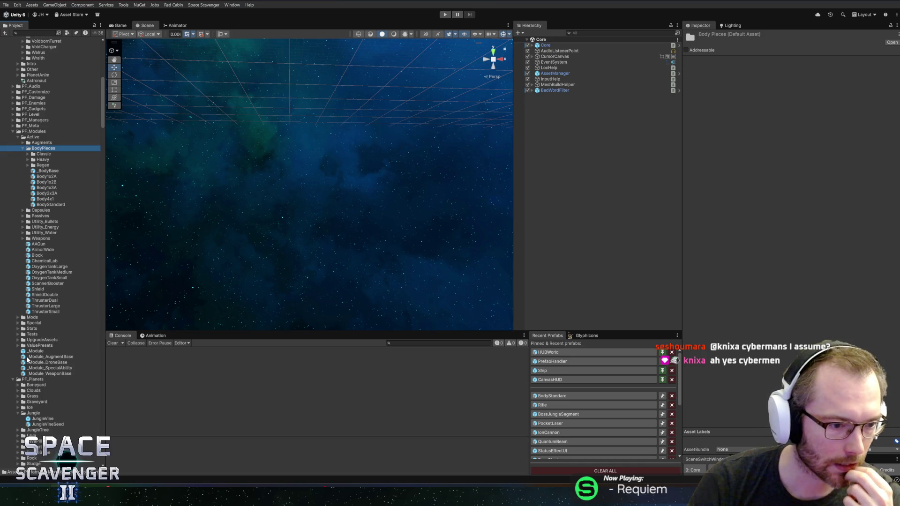
{"action": "scroll", "coordinate": [28, 359], "scroll_direction": "down", "scroll_amount": 3}
{"action": "left_click", "coordinate": [29, 310]}
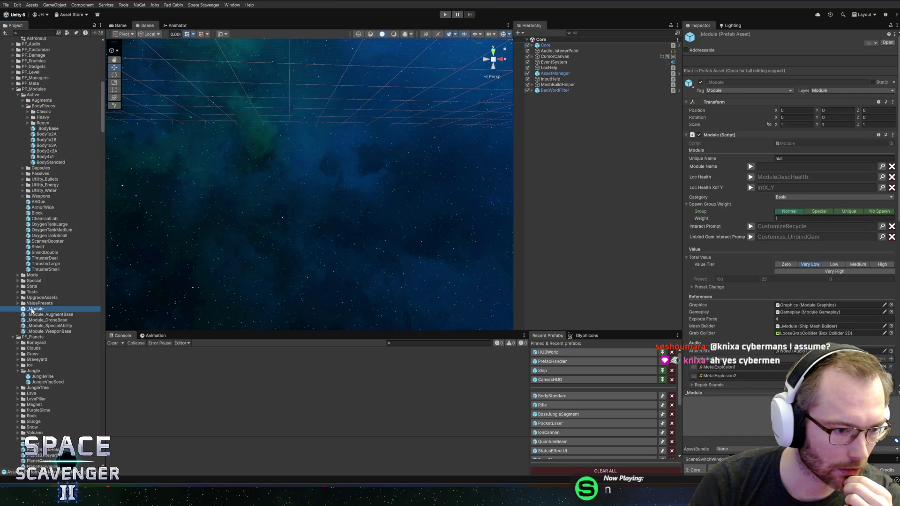
Add a Cargo prefab variant of _Module in PF_Modules' Active folder and open it in Prefab Mode.
{"action": "right_click", "coordinate": [35, 309]}
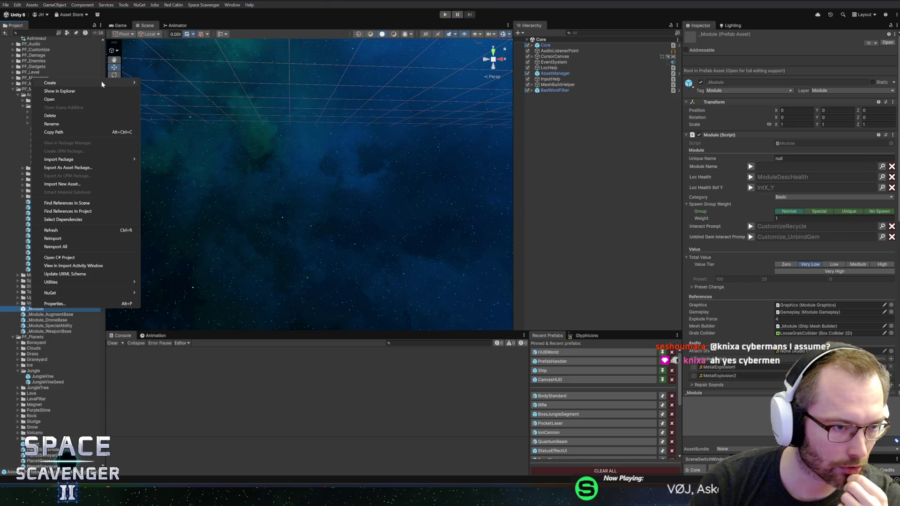
{"action": "mouse_move", "coordinate": [132, 83]}
{"action": "left_click", "coordinate": [165, 107]}
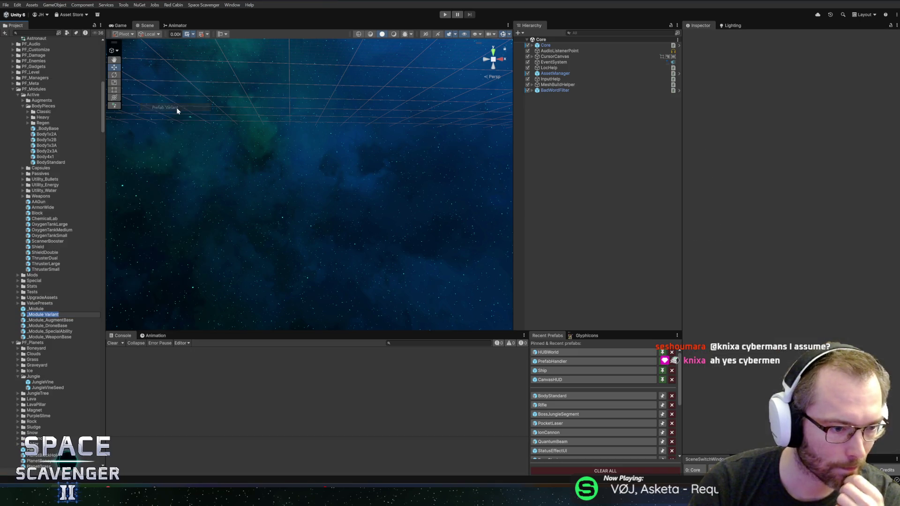
{"action": "type", "text": "C"}
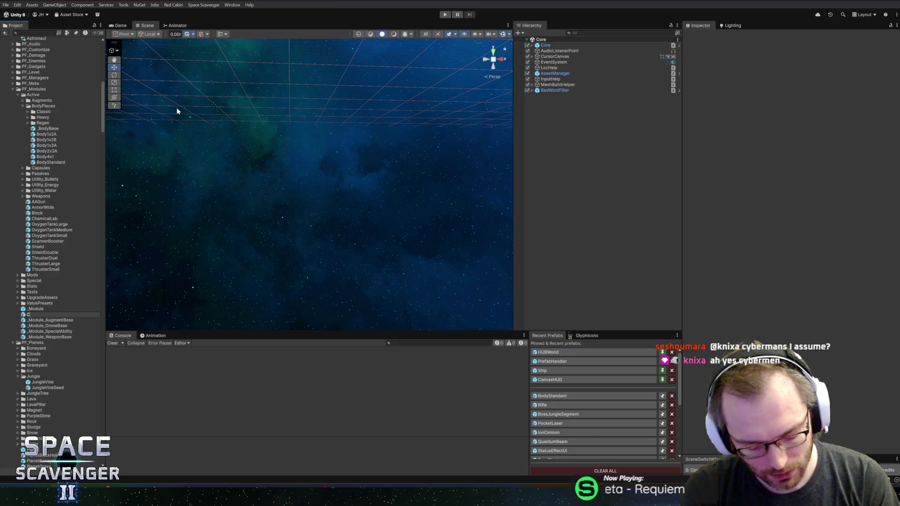
{"action": "type", "text": "argo"}
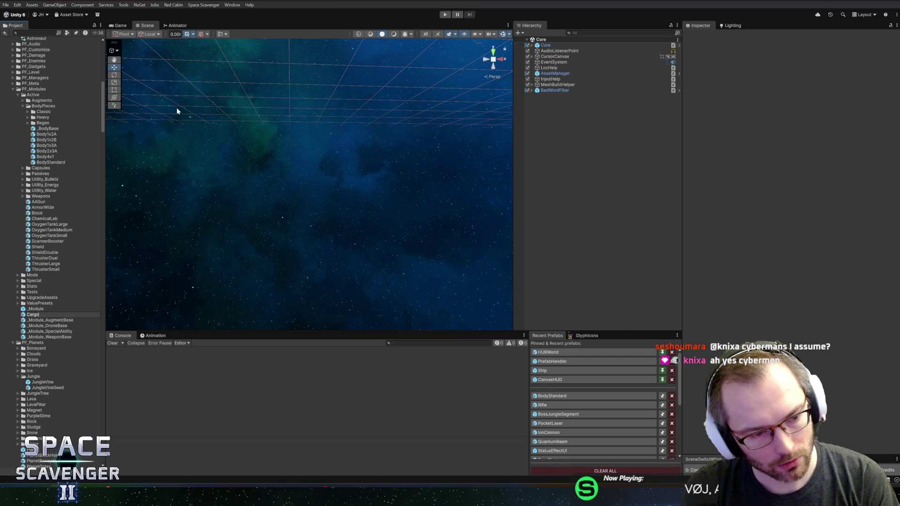
{"action": "key", "text": "Return"}
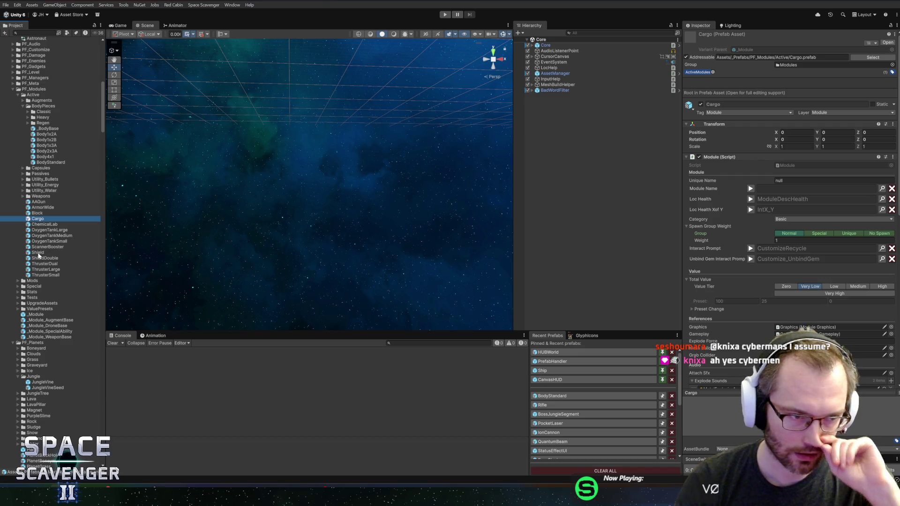
{"action": "left_click", "coordinate": [888, 42]}
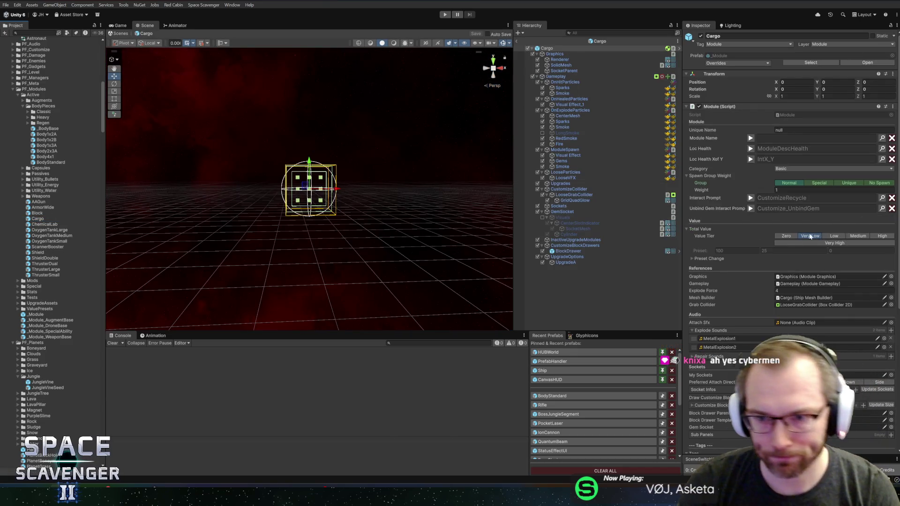
Set Unique Name to cargo and assign the ModuleCargo 'Cargo bay' key as the Module Name.
{"action": "left_click", "coordinate": [791, 127]}
{"action": "type", "text": "cargo"}
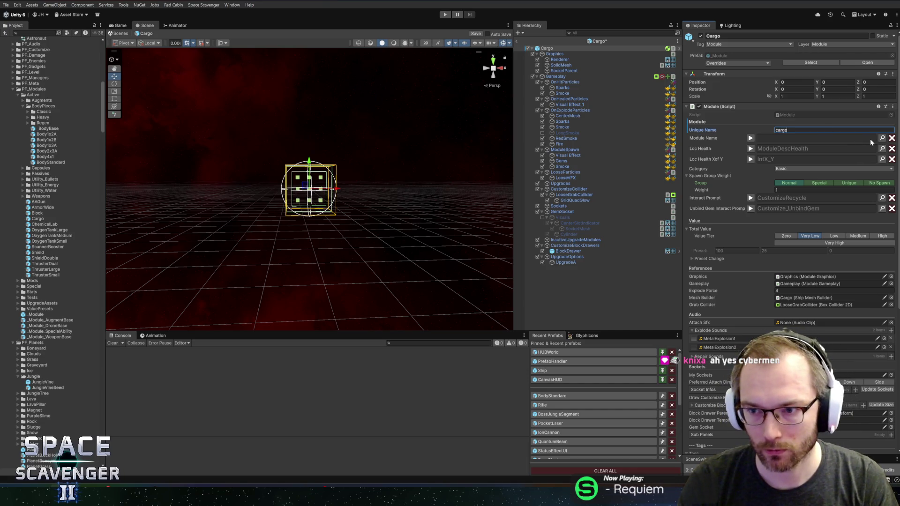
{"action": "left_click", "coordinate": [846, 151]}
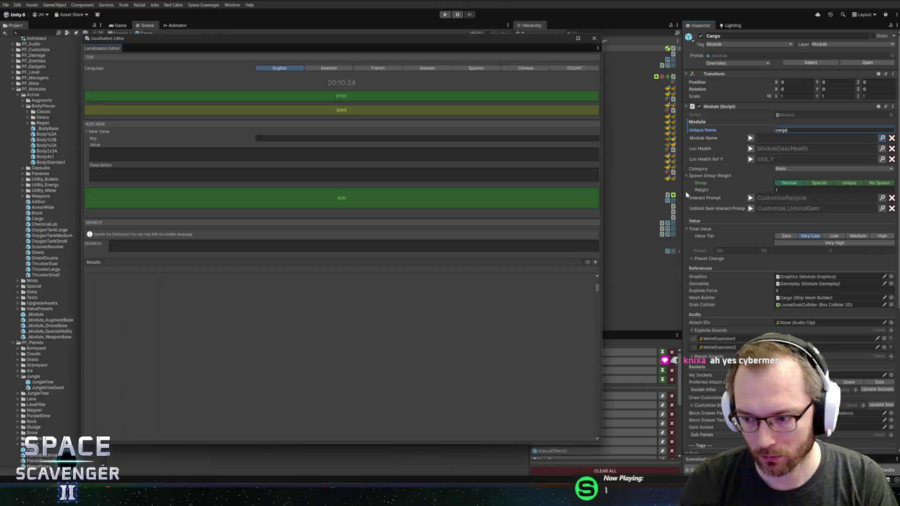
{"action": "left_click", "coordinate": [242, 244]}
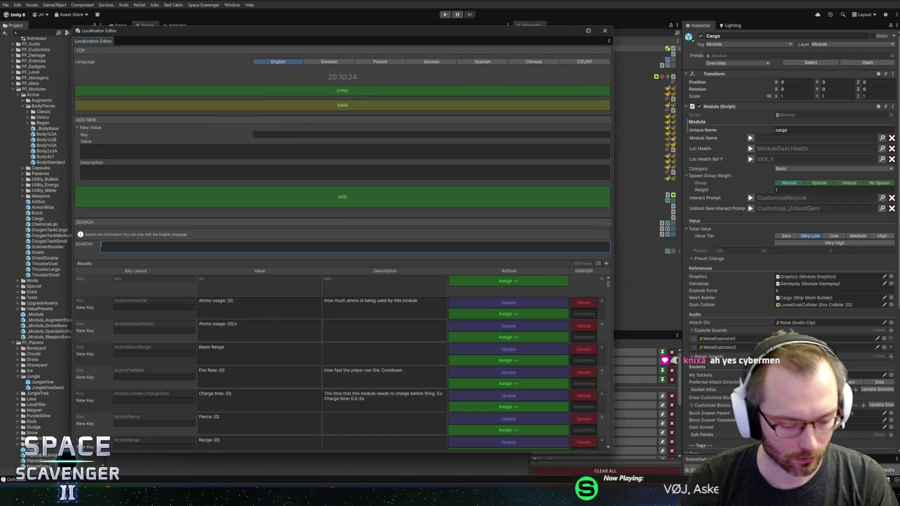
{"action": "type", "text": "cargo"}
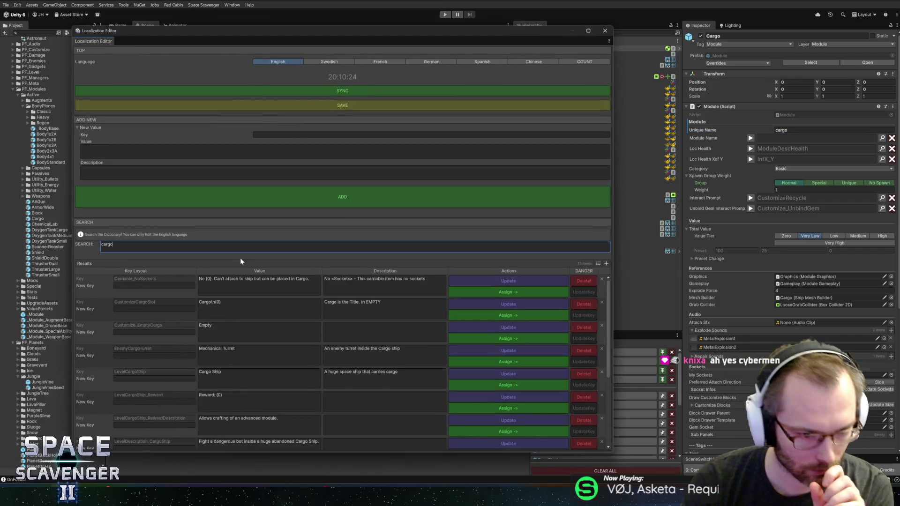
{"action": "scroll", "coordinate": [300, 370], "scroll_direction": "down", "scroll_amount": 5}
{"action": "scroll", "coordinate": [296, 379], "scroll_direction": "down", "scroll_amount": 1}
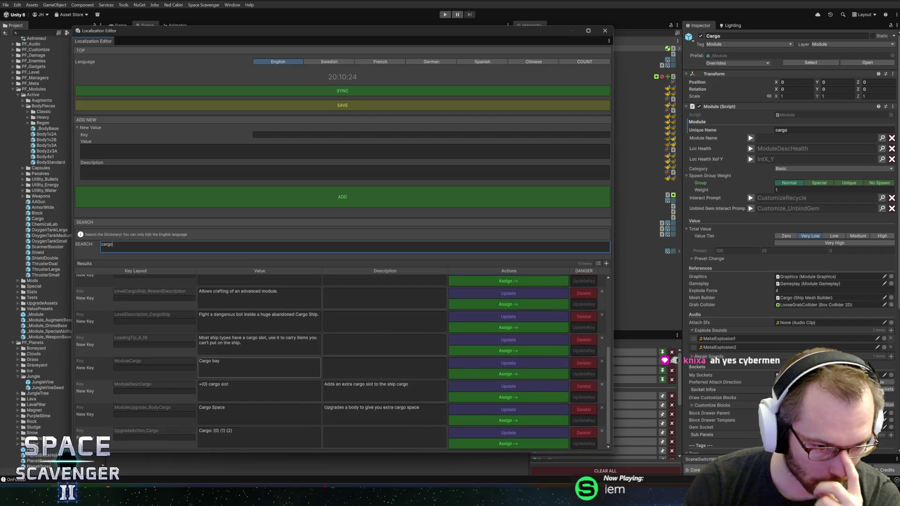
{"action": "left_click", "coordinate": [260, 368]}
{"action": "left_click", "coordinate": [220, 361]}
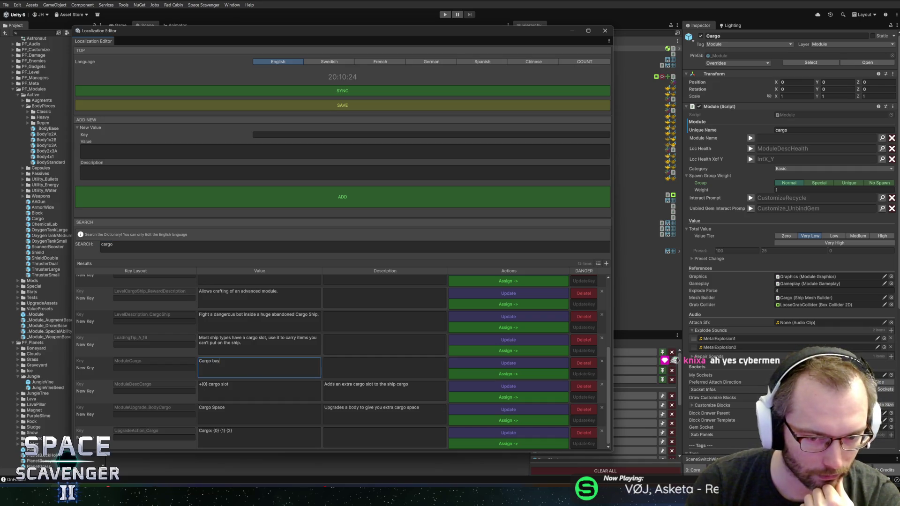
{"action": "left_click", "coordinate": [491, 375]}
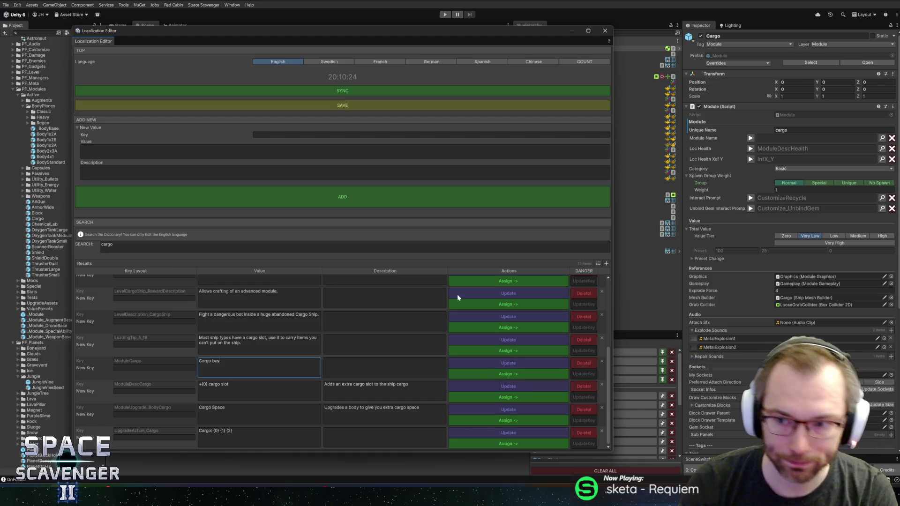
{"action": "left_click", "coordinate": [605, 31]}
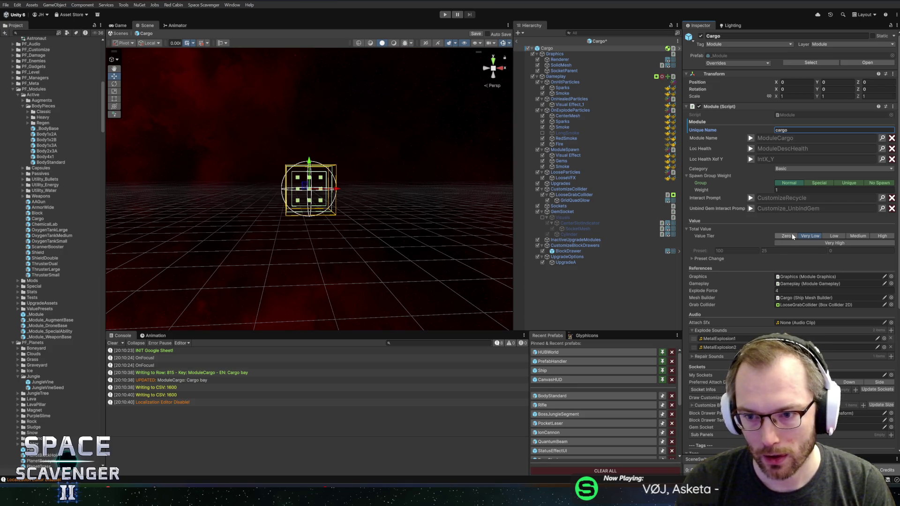
Set the Cargo Value Tier to Low, save the prefab, and centre the cube in the Scene view.
{"action": "left_click", "coordinate": [831, 237]}
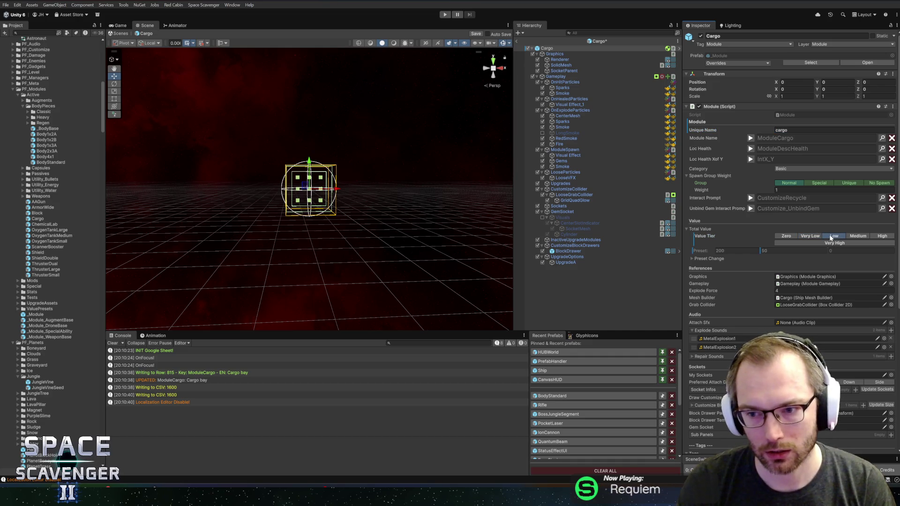
{"action": "key", "text": "ctrl+s"}
{"action": "scroll", "coordinate": [762, 248], "scroll_direction": "down", "scroll_amount": 5}
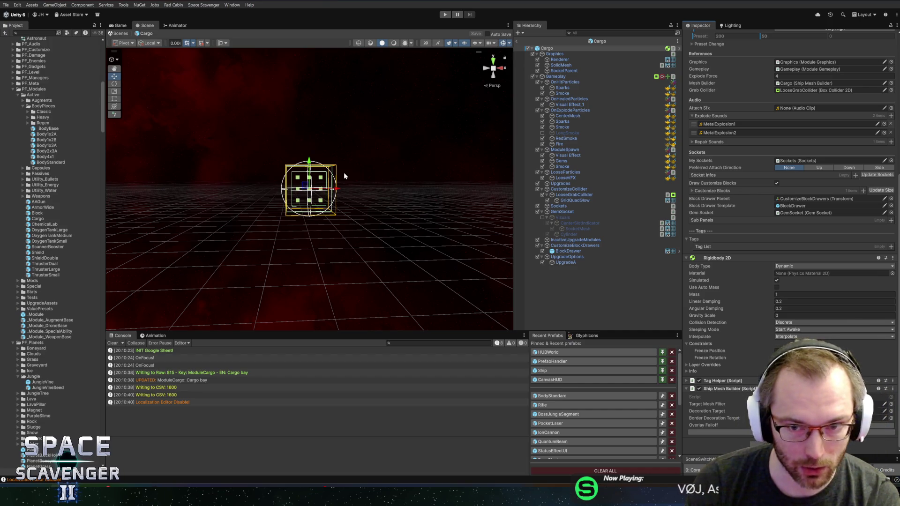
{"action": "scroll", "coordinate": [341, 177], "scroll_direction": "up", "scroll_amount": 3}
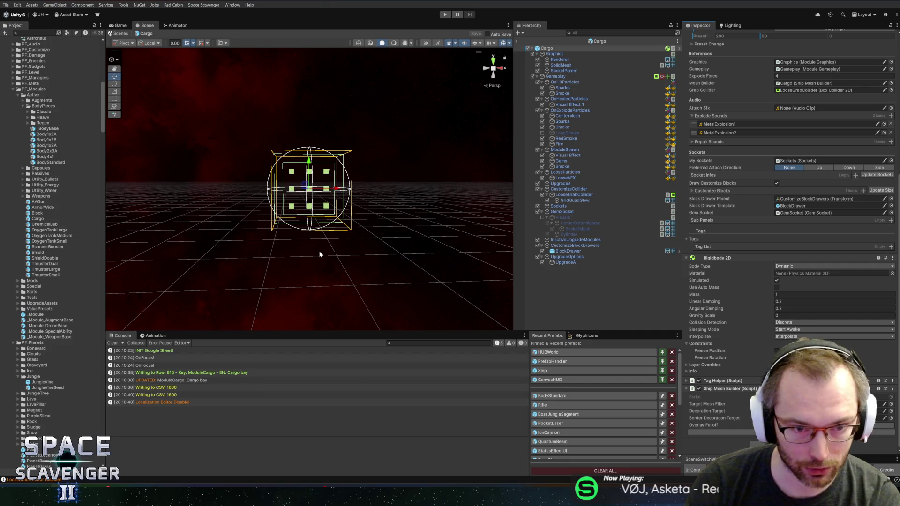
{"action": "left_click_drag", "start_coordinate": [300, 206], "coordinate": [286, 213]}
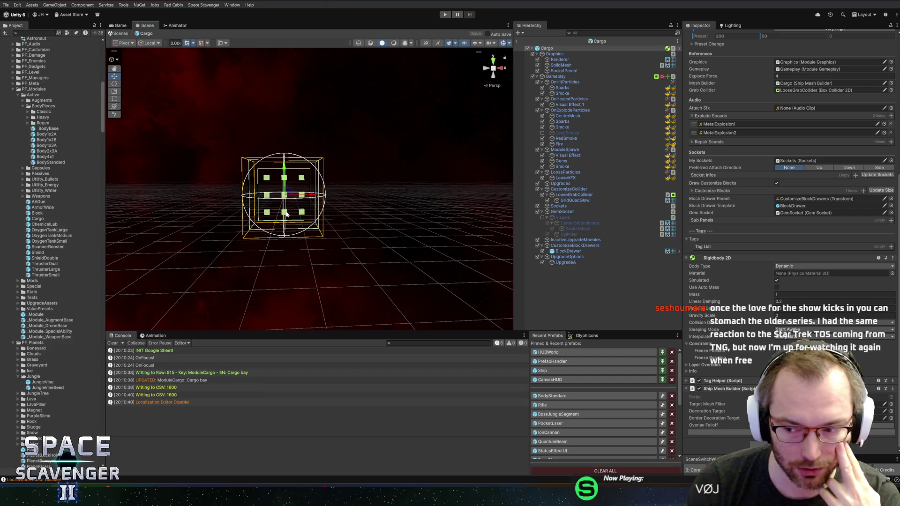
{"action": "left_click_drag", "start_coordinate": [393, 139], "coordinate": [400, 136]}
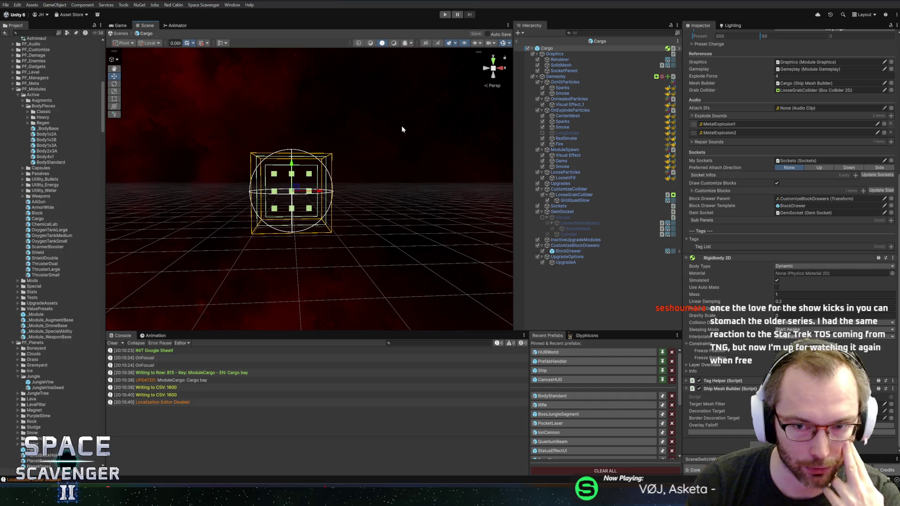
{"action": "left_click_drag", "start_coordinate": [400, 98], "coordinate": [387, 111]}
{"action": "scroll", "coordinate": [387, 106], "scroll_direction": "down", "scroll_amount": 3}
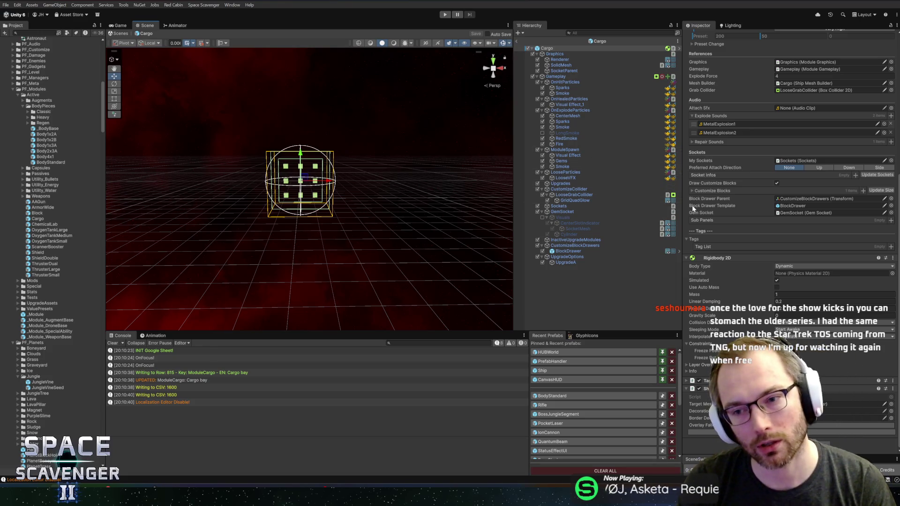
{"action": "left_click", "coordinate": [855, 175]}
Add a second socket at 0,-1 facing Down, update the sockets, and save the Cargo prefab.
{"action": "left_click", "coordinate": [856, 175]}
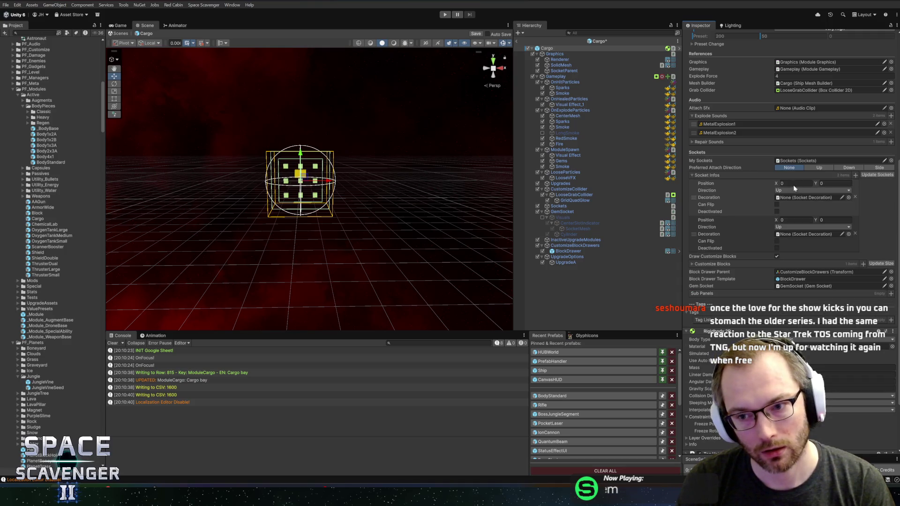
{"action": "type", "text": "1"}
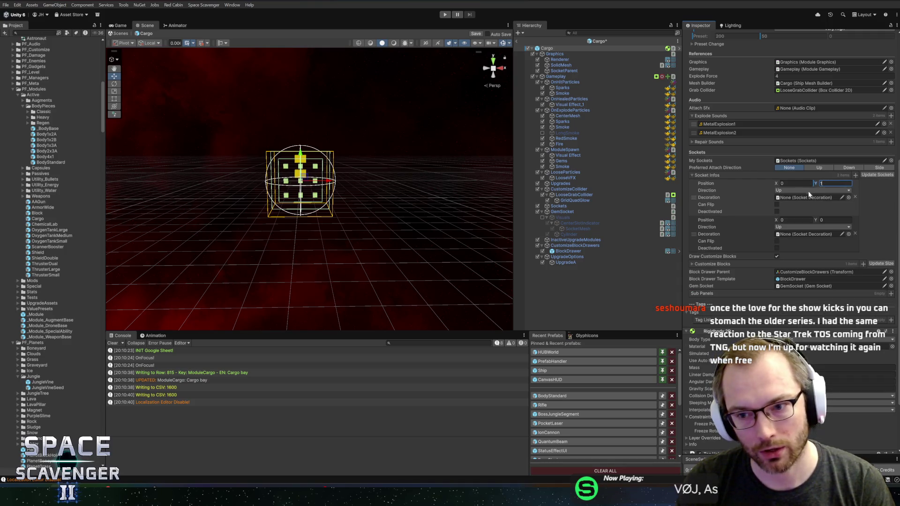
{"action": "left_click", "coordinate": [826, 220]}
{"action": "type", "text": "-1"}
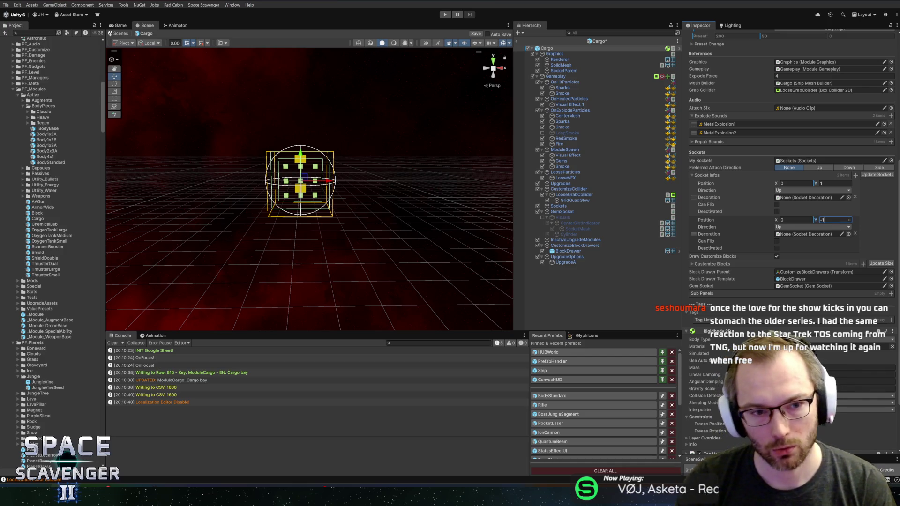
{"action": "left_click", "coordinate": [792, 227]}
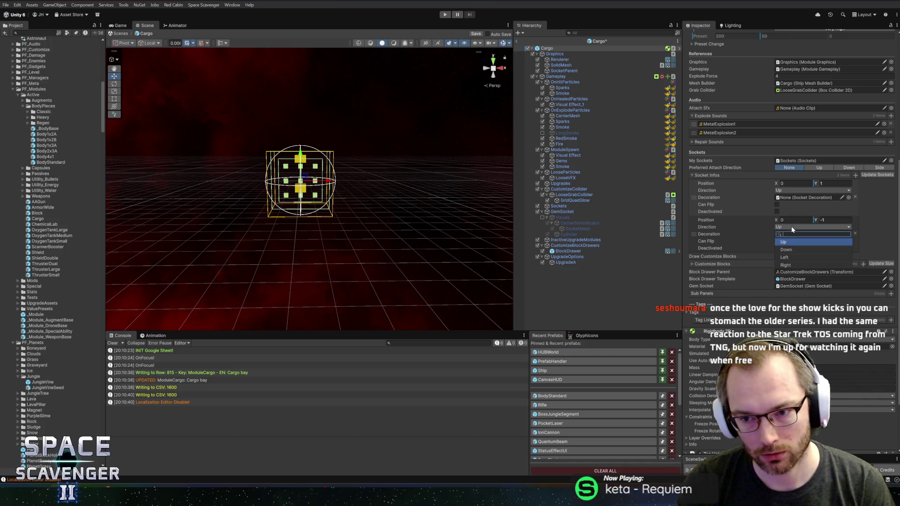
{"action": "left_click", "coordinate": [792, 250]}
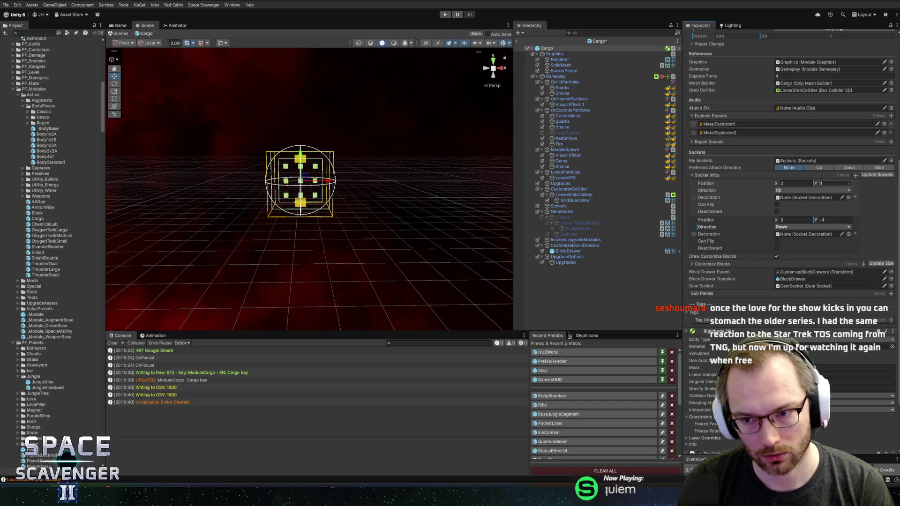
{"action": "left_click", "coordinate": [877, 175]}
{"action": "scroll", "coordinate": [352, 185], "scroll_direction": "up", "scroll_amount": 3}
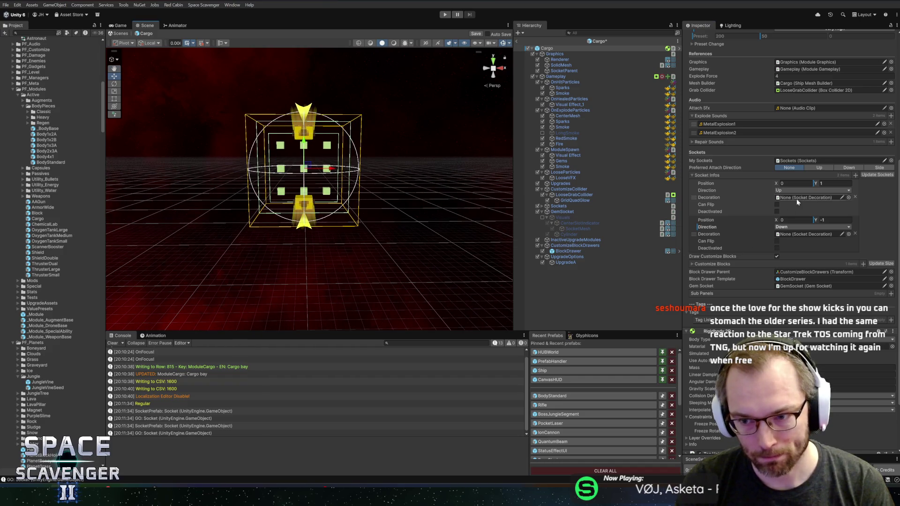
{"action": "key", "text": "ctrl+s"}
{"action": "left_click", "coordinate": [557, 76]}
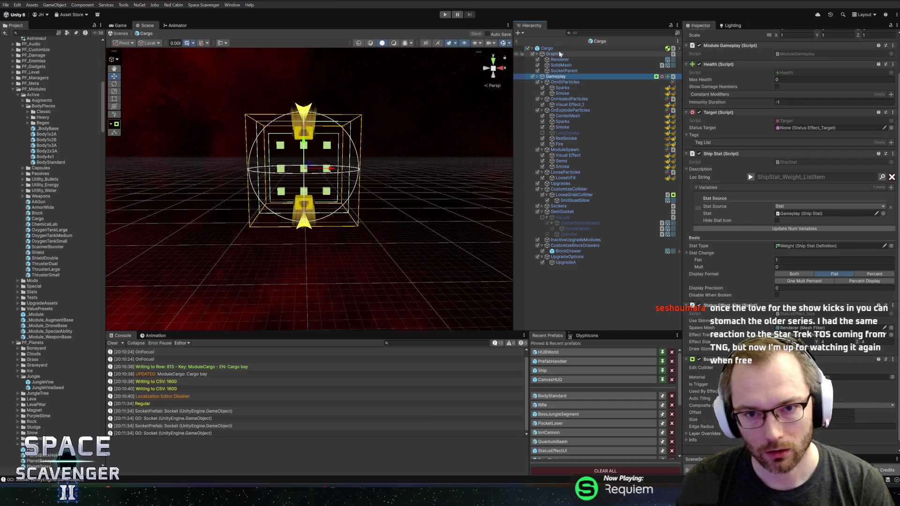
Add a Tag List entry on the Cargo root object set to the AOE tag definition.
{"action": "left_click", "coordinate": [559, 50]}
{"action": "scroll", "coordinate": [732, 300], "scroll_direction": "down", "scroll_amount": 5}
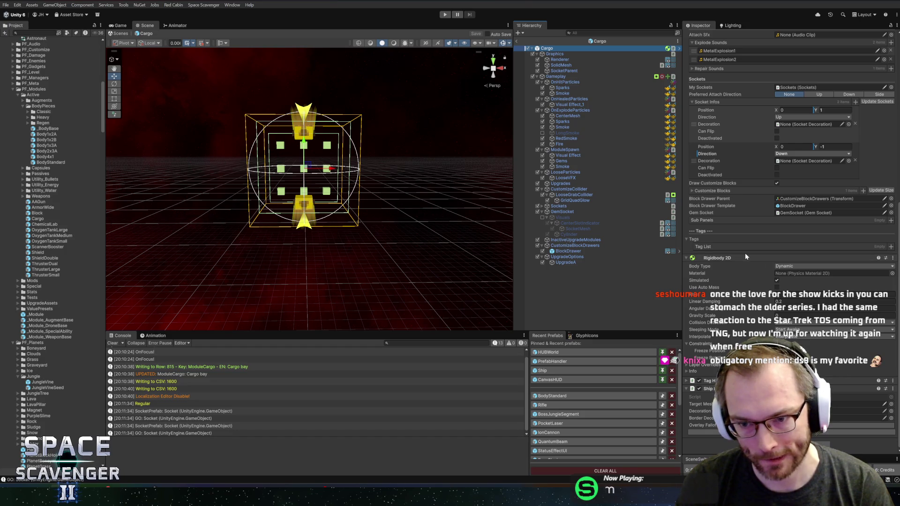
{"action": "left_click", "coordinate": [892, 246]}
{"action": "type", "text": "car"}
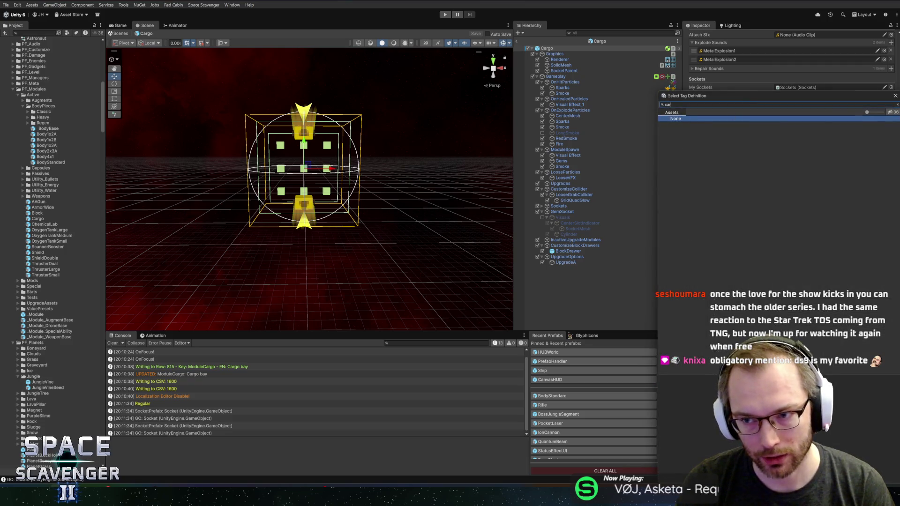
{"action": "left_click", "coordinate": [897, 106]}
{"action": "double_click", "coordinate": [678, 130]}
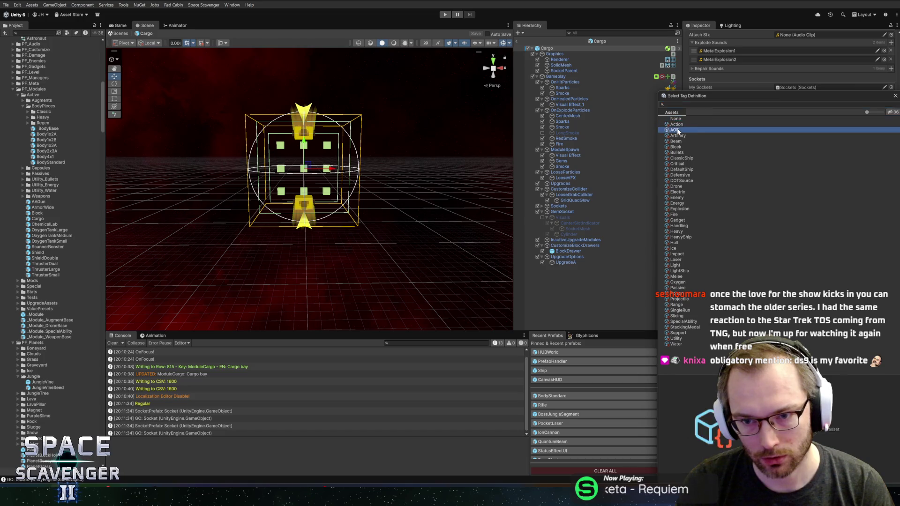
Locate the AOE tag asset's PF_Tags folder in the Project window.
{"action": "left_click", "coordinate": [750, 255]}
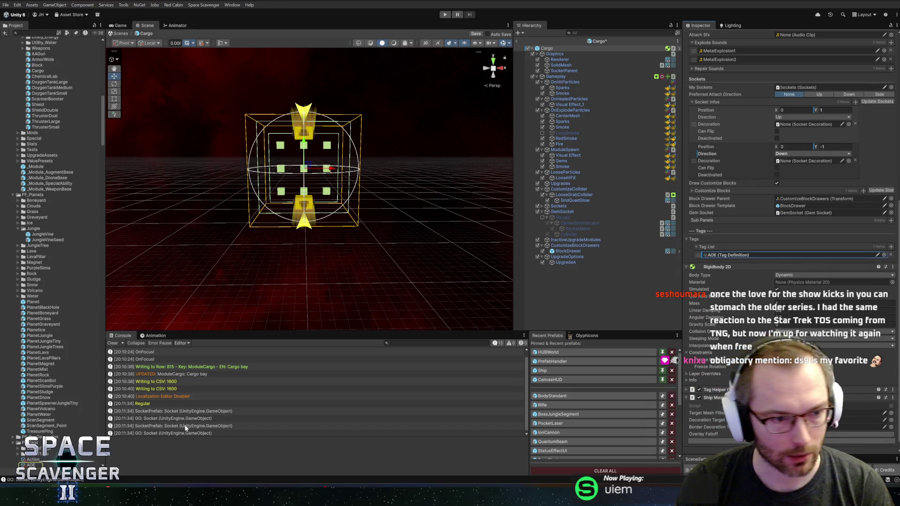
{"action": "scroll", "coordinate": [20, 386], "scroll_direction": "down", "scroll_amount": 2}
{"action": "right_click", "coordinate": [30, 296]}
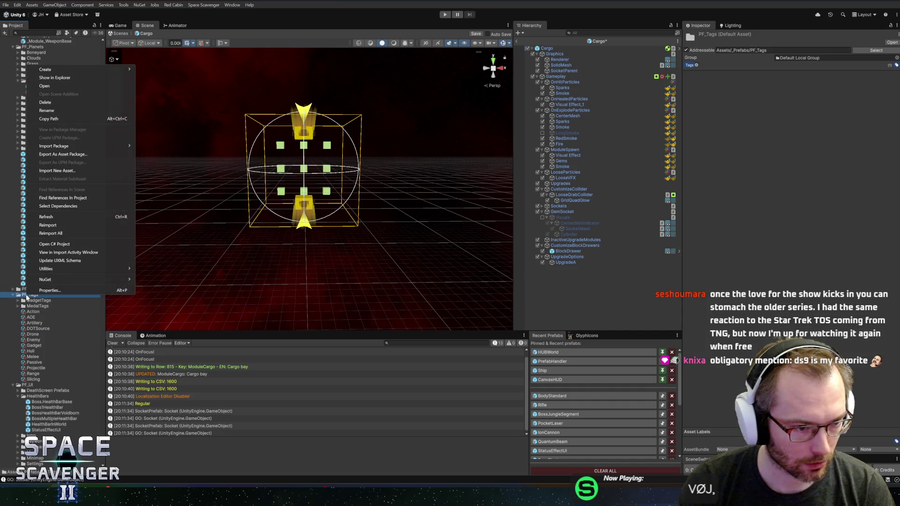
Create a 'Cargo' tag asset in PF_Tags, colour it white, and open the Localization Editor (Ctrl+Shift+L).
{"action": "mouse_move", "coordinate": [52, 69]}
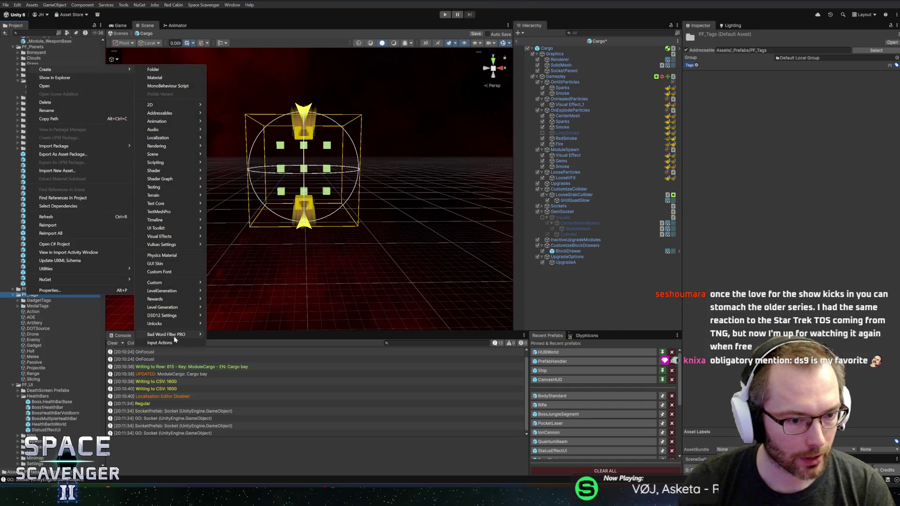
{"action": "mouse_move", "coordinate": [188, 282]}
{"action": "left_click", "coordinate": [231, 299]}
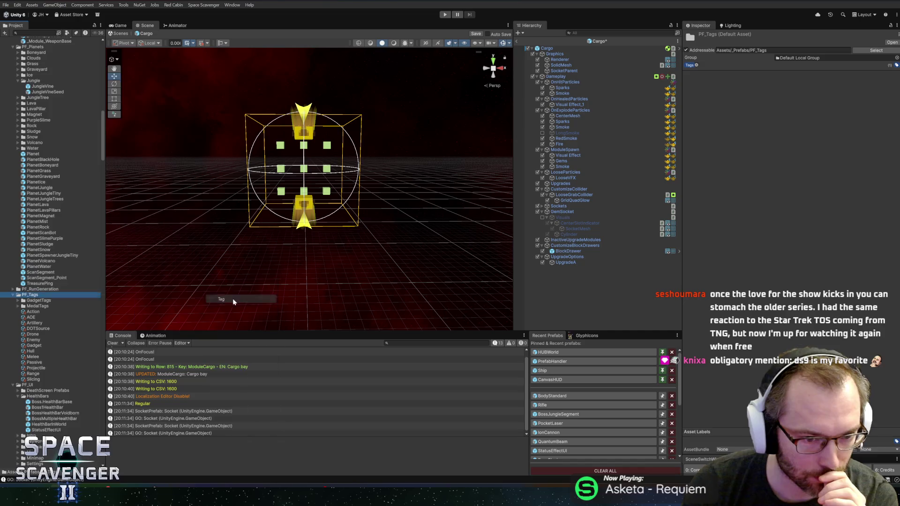
{"action": "type", "text": "Cargo"}
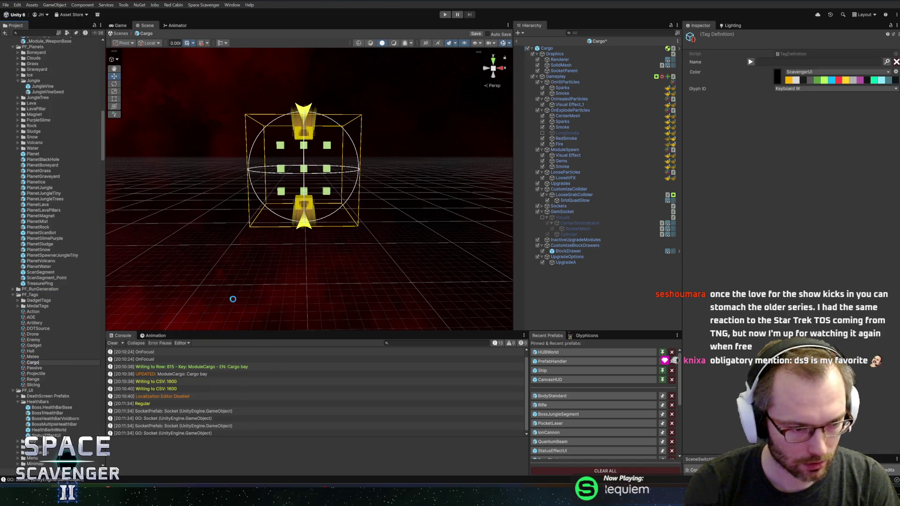
{"action": "key", "text": "Return"}
{"action": "left_click", "coordinate": [798, 102]}
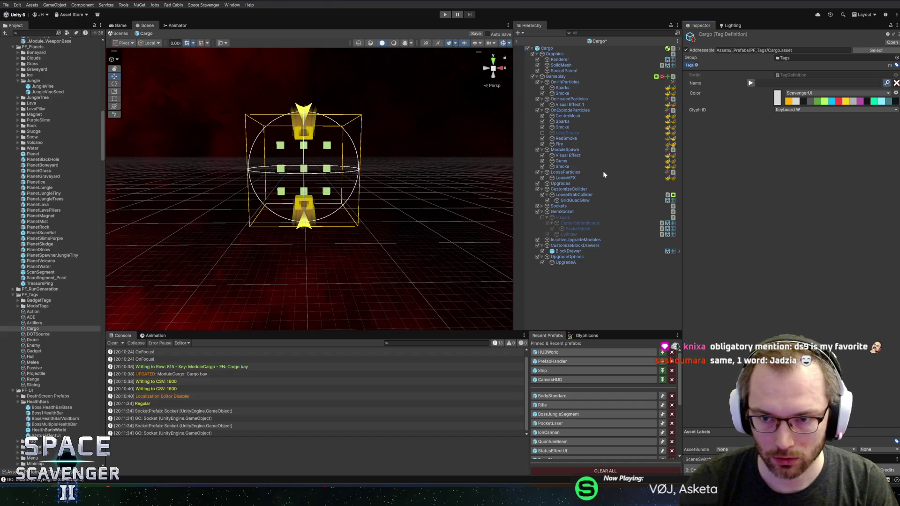
{"action": "key", "text": "ctrl+shift+l"}
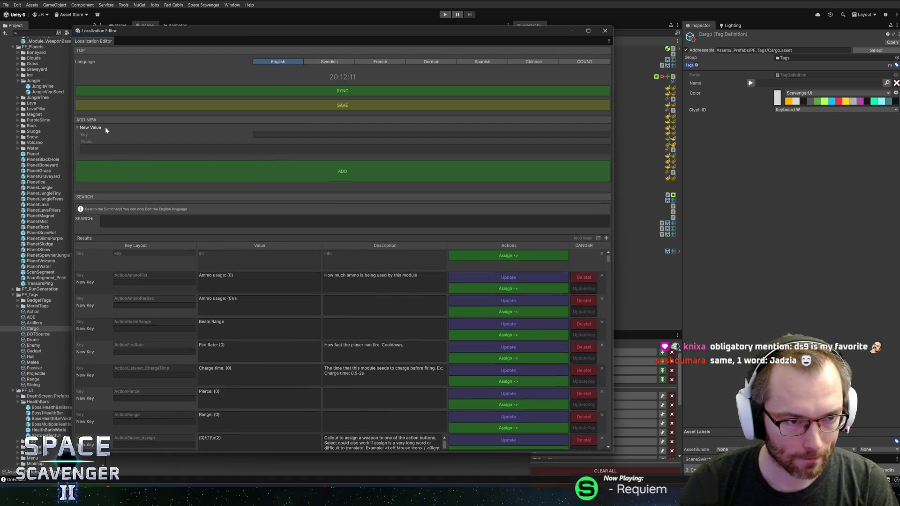
Enter a new localization key 'Tag_Cargo' with the value 'Cargo'.
{"action": "left_click", "coordinate": [291, 135]}
{"action": "type", "text": "Tag_Cargo"}
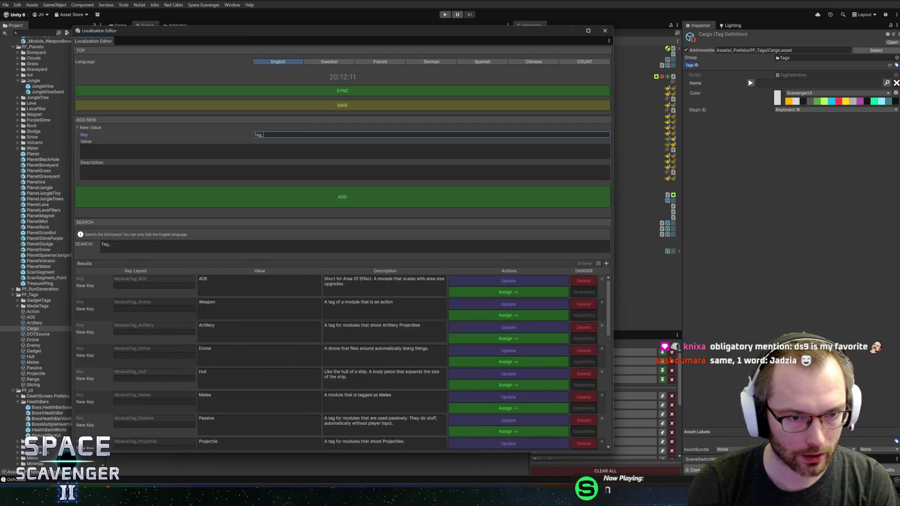
{"action": "left_click", "coordinate": [82, 151]}
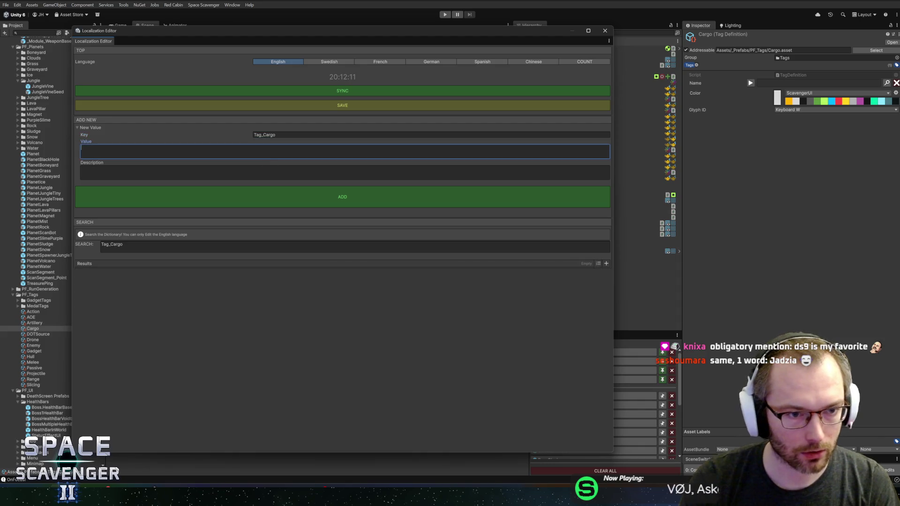
{"action": "type", "text": "A tag fo"}
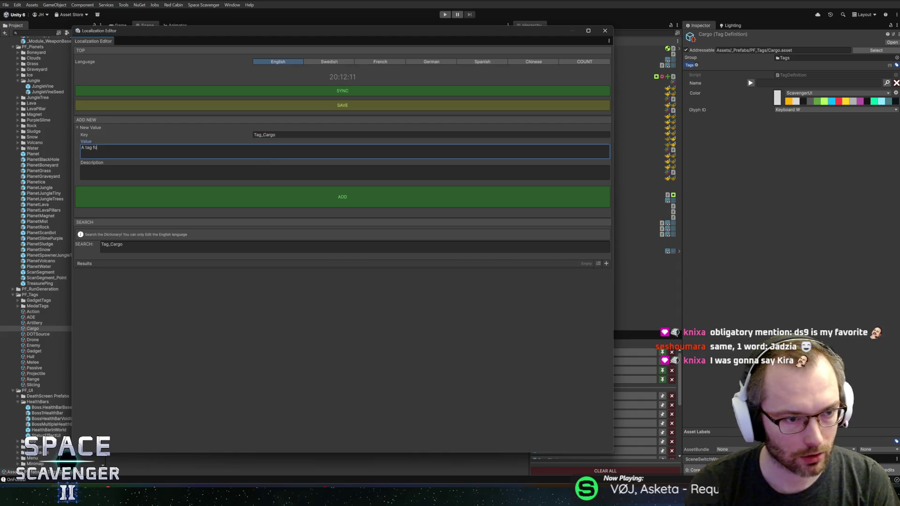
{"action": "key", "text": "ctrl+a"}
{"action": "type", "text": "Cargo"}
Write the entry's description, reworded to cover modules and unlocks that add ship upgrades.
{"action": "left_click", "coordinate": [82, 173]}
{"action": "type", "text": "A ta"}
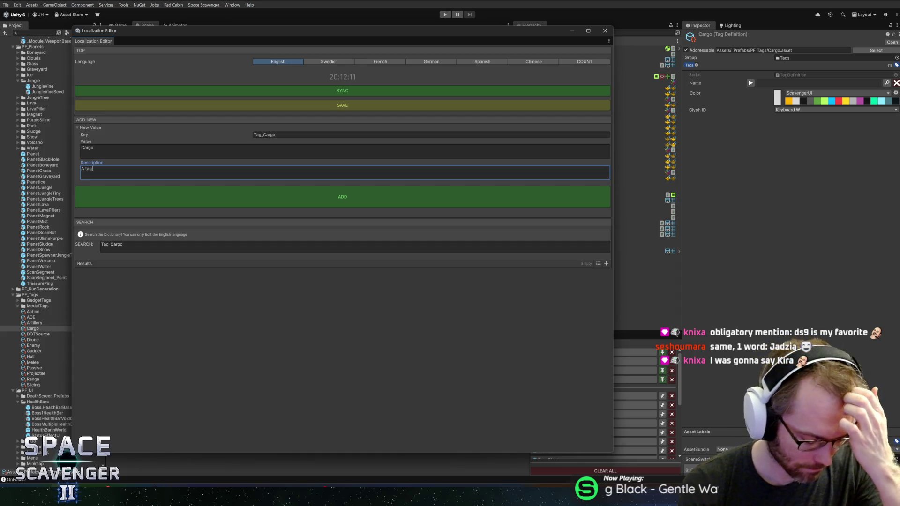
{"action": "type", "text": "fo"}
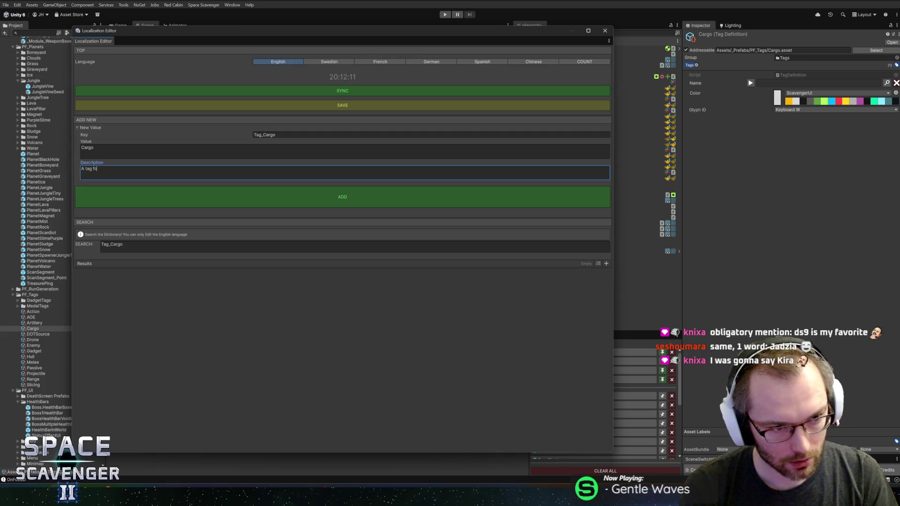
{"action": "type", "text": "r cargo-r"}
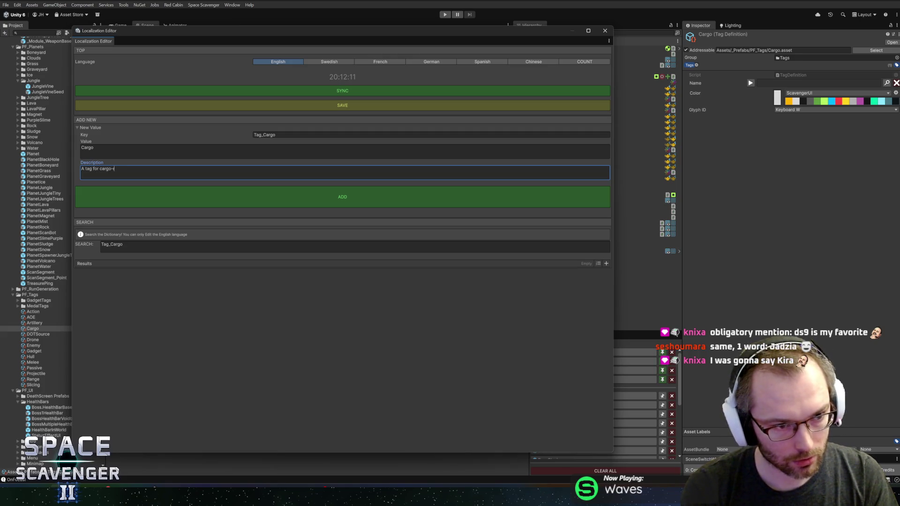
{"action": "type", "text": "elated modules and unlo"}
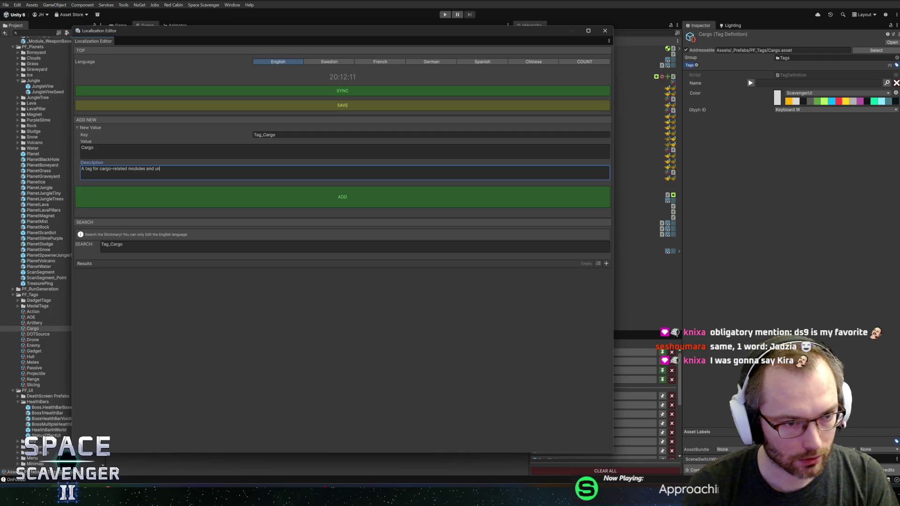
{"action": "type", "text": "cks."}
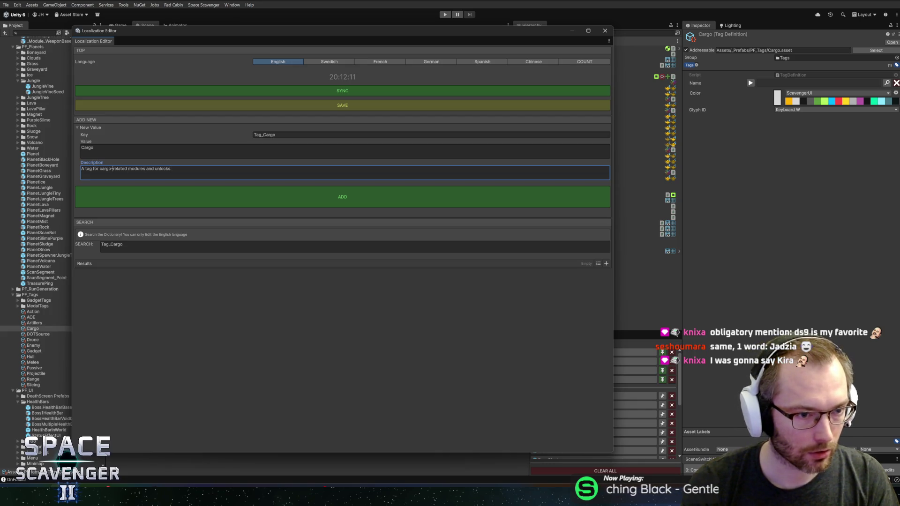
{"action": "key", "text": "ctrl+Right"}
{"action": "key", "text": "ctrl+shift+Left"}
{"action": "key", "text": "ctrl+shift+Left"}
{"action": "key", "text": "BackSpace"}
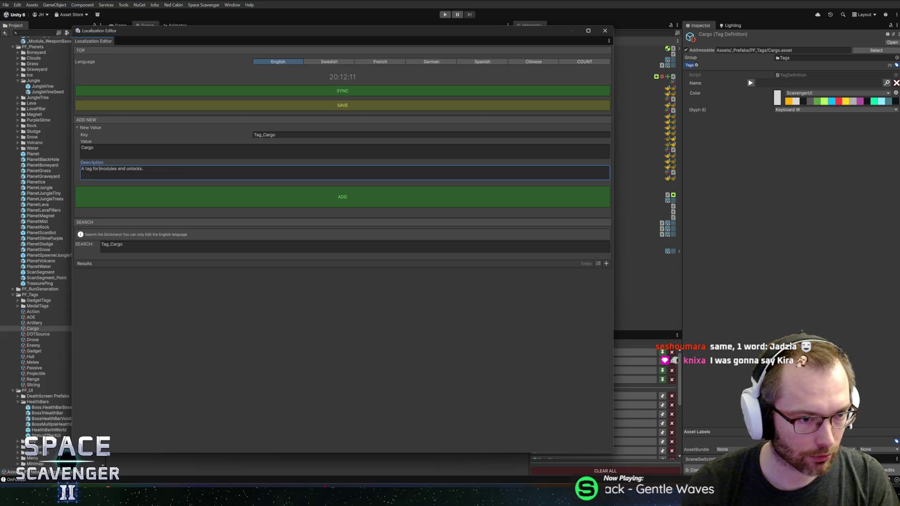
{"action": "type", "text": "that add ship carg"}
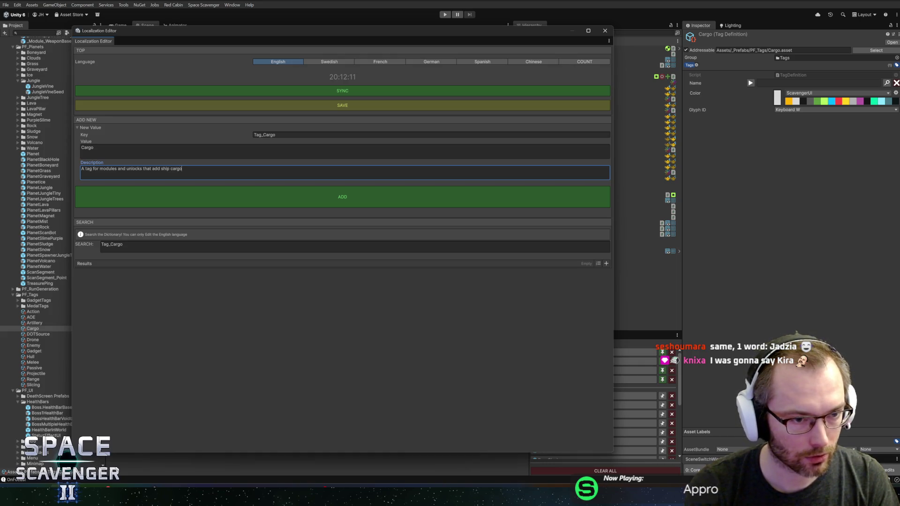
{"action": "type", "text": " or upgrade"}
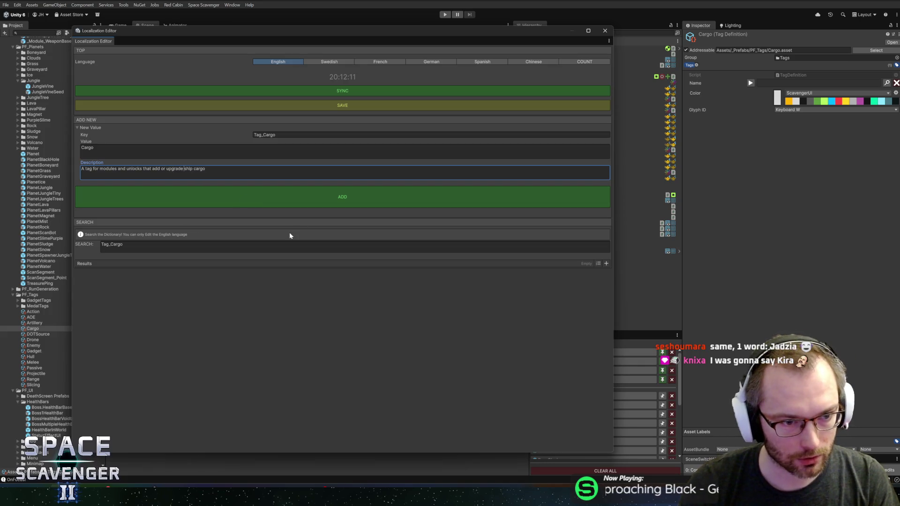
Add the Tag_Cargo entry, assign it as the Cargo tag's name, and close the editor.
{"action": "left_click", "coordinate": [267, 187]}
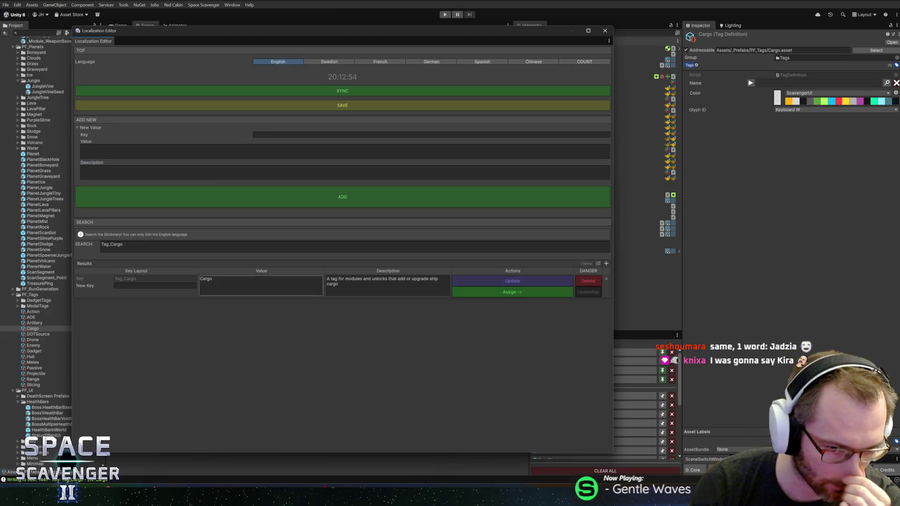
{"action": "left_click", "coordinate": [507, 295]}
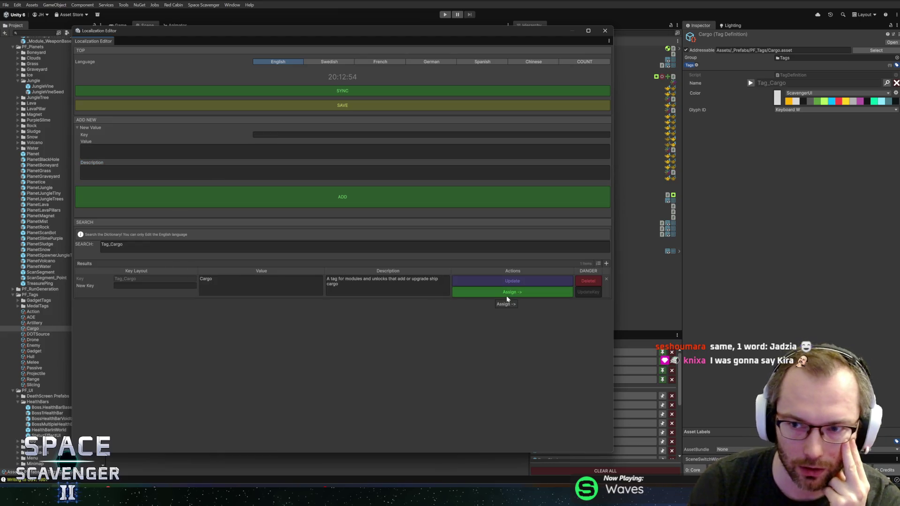
{"action": "left_click", "coordinate": [605, 32]}
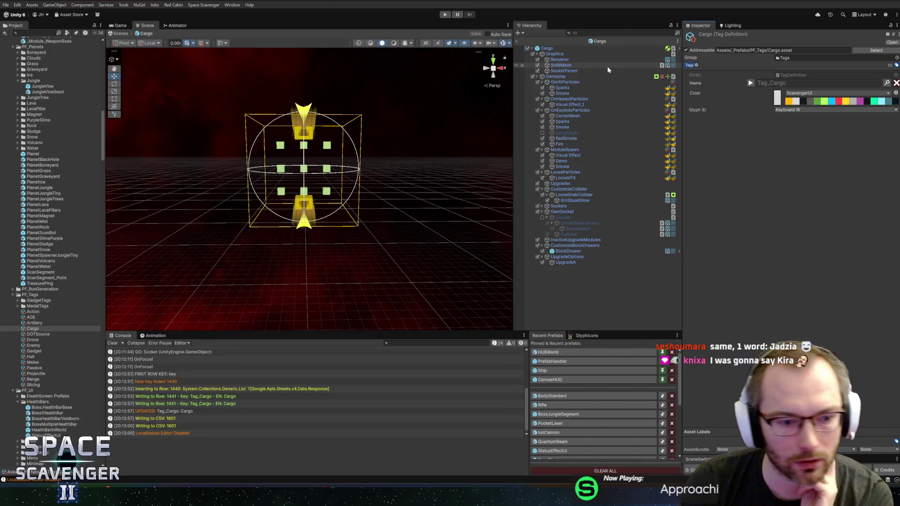
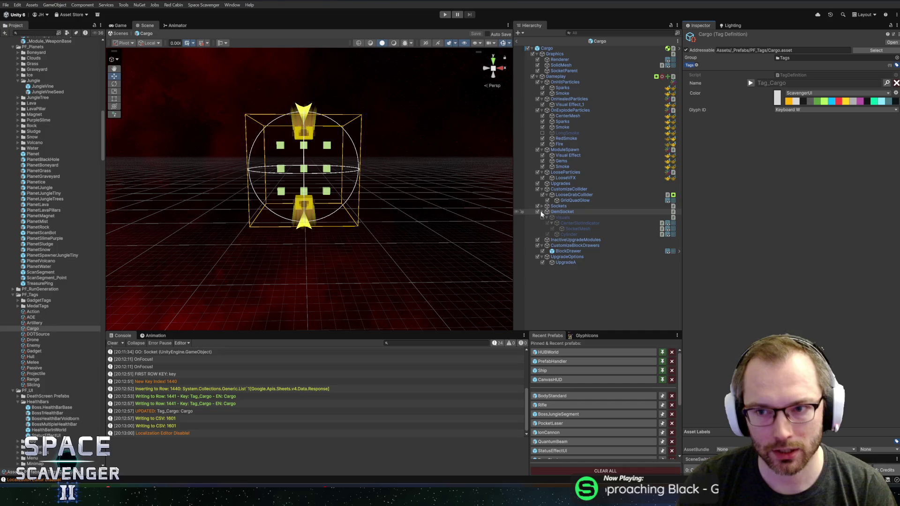
Set the Tag_Cargo definition's glyph to Icon Cargo.
{"action": "left_click", "coordinate": [801, 110]}
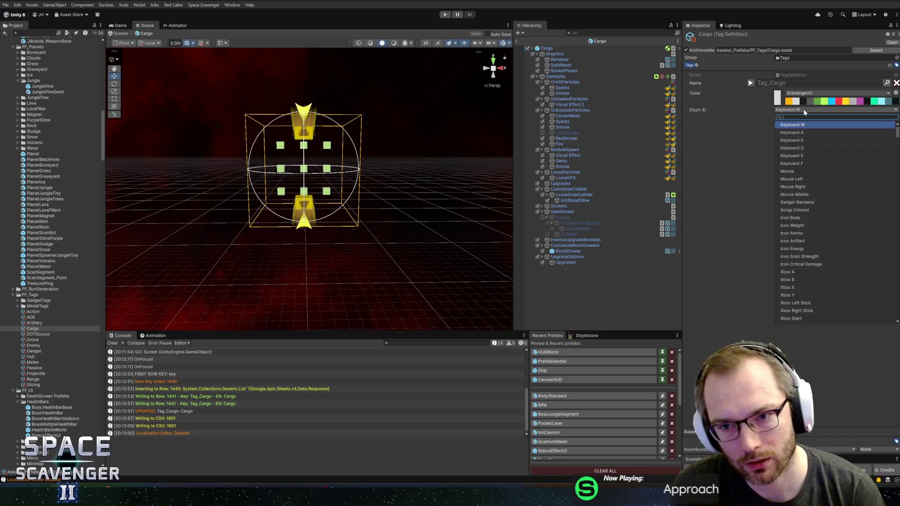
{"action": "type", "text": "carg"}
{"action": "left_click", "coordinate": [792, 125]}
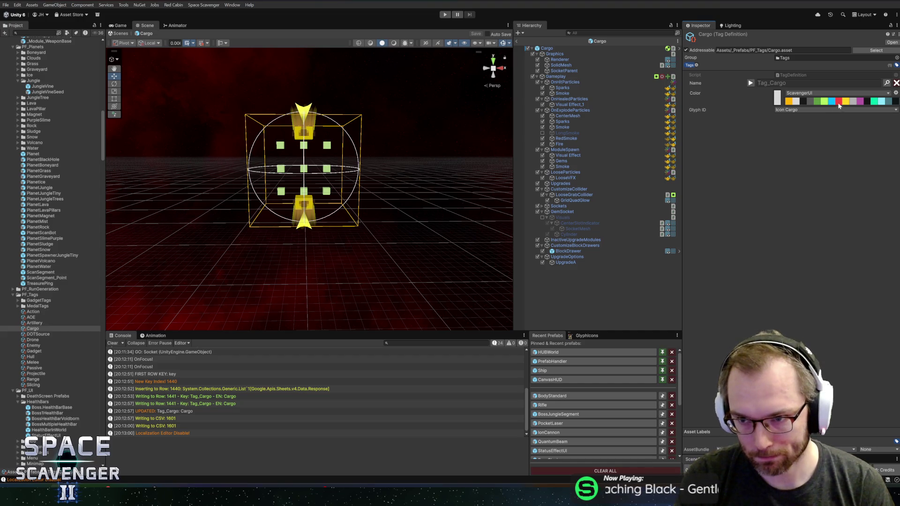
Give the Cargo tag a custom muted brownish-orange colour.
{"action": "left_click", "coordinate": [852, 97]}
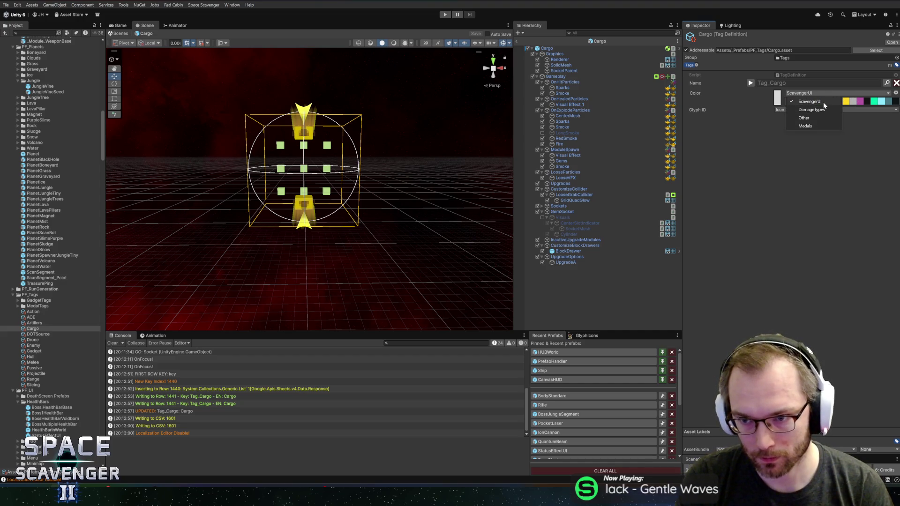
{"action": "left_click", "coordinate": [761, 114]}
{"action": "left_click", "coordinate": [777, 98]}
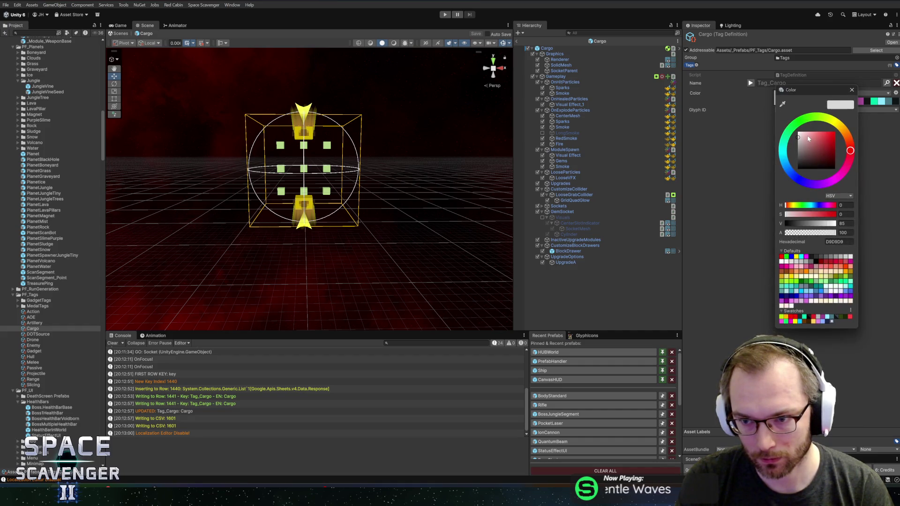
{"action": "left_click", "coordinate": [848, 138]}
{"action": "left_click_drag", "start_coordinate": [805, 144], "coordinate": [813, 143]}
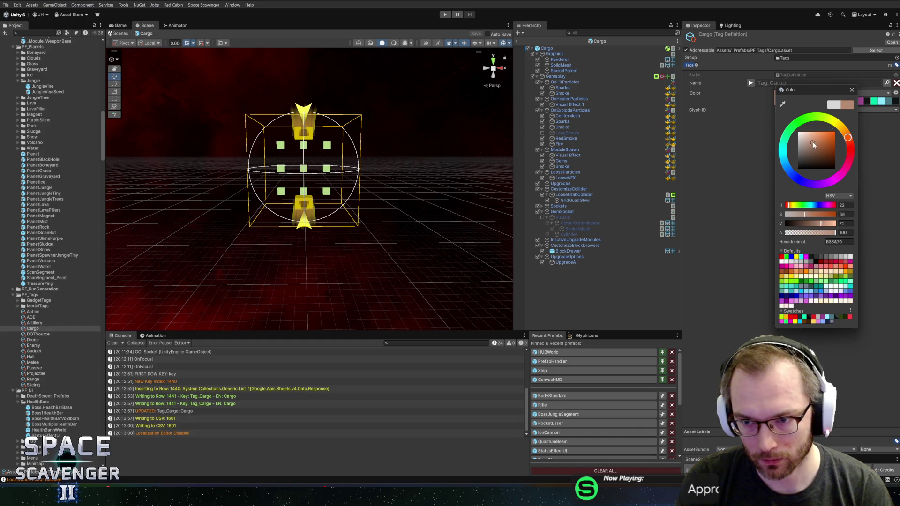
{"action": "left_click", "coordinate": [744, 196]}
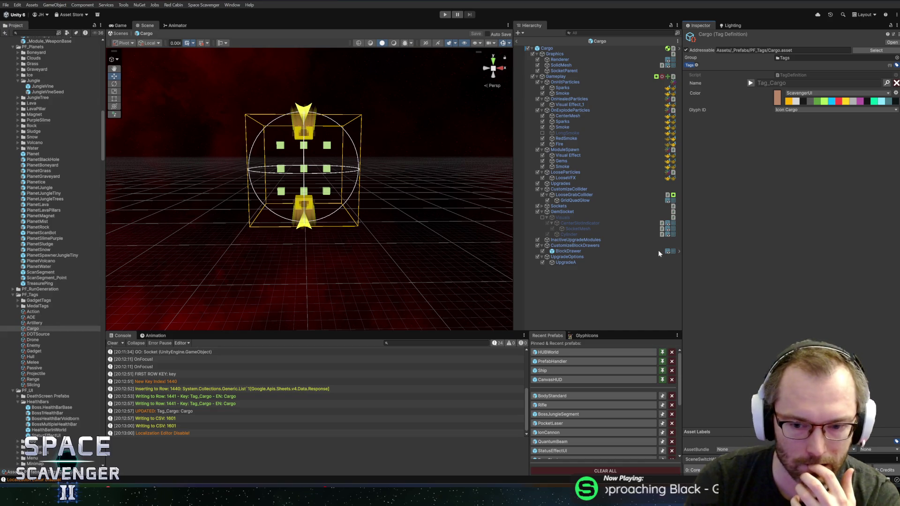
Change the Cargo root's Tag List entry from AOE to Cargo and save the prefab.
{"action": "left_click", "coordinate": [564, 49]}
{"action": "scroll", "coordinate": [882, 234], "scroll_direction": "down", "scroll_amount": 10}
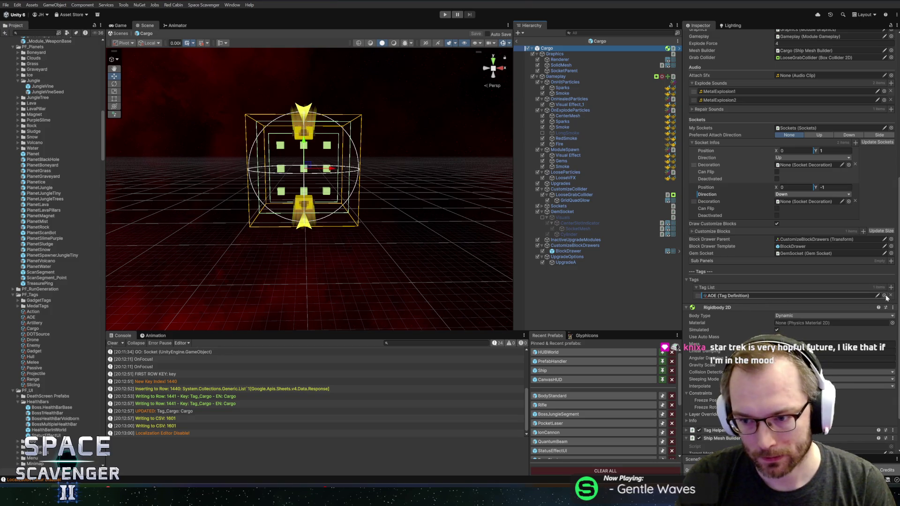
{"action": "left_click", "coordinate": [885, 296]}
{"action": "double_click", "coordinate": [684, 123]}
{"action": "key", "text": "ctrl+s"}
Enable Part Of Hull on the Graphics object and save the prefab.
{"action": "scroll", "coordinate": [752, 295], "scroll_direction": "down", "scroll_amount": 3}
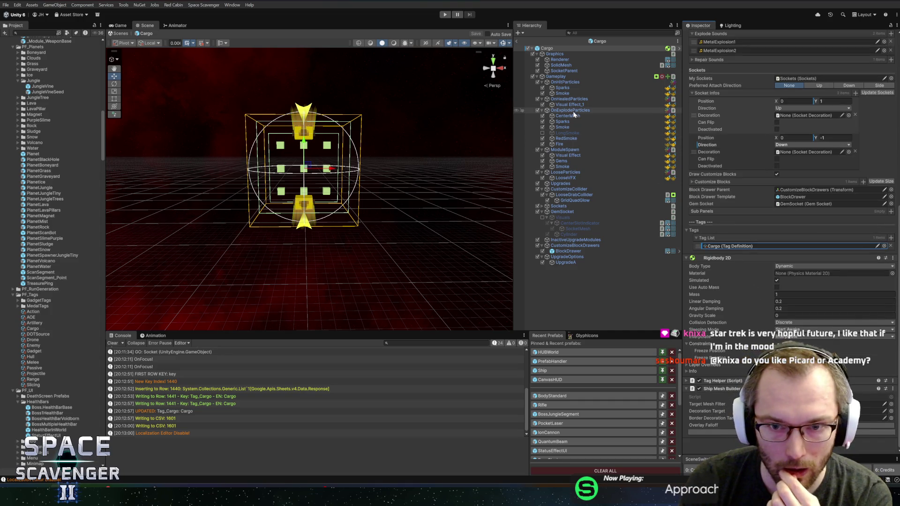
{"action": "left_click", "coordinate": [554, 54]}
{"action": "scroll", "coordinate": [733, 281], "scroll_direction": "down", "scroll_amount": 2}
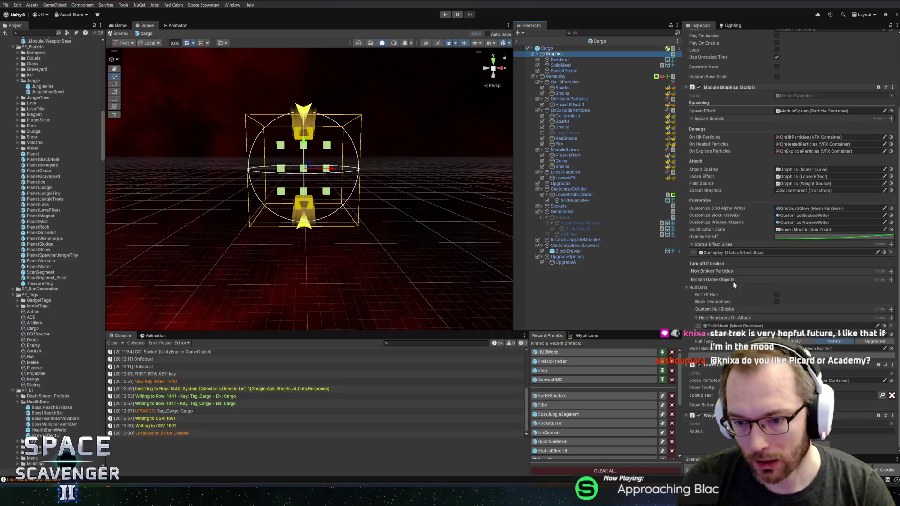
{"action": "left_click", "coordinate": [777, 295]}
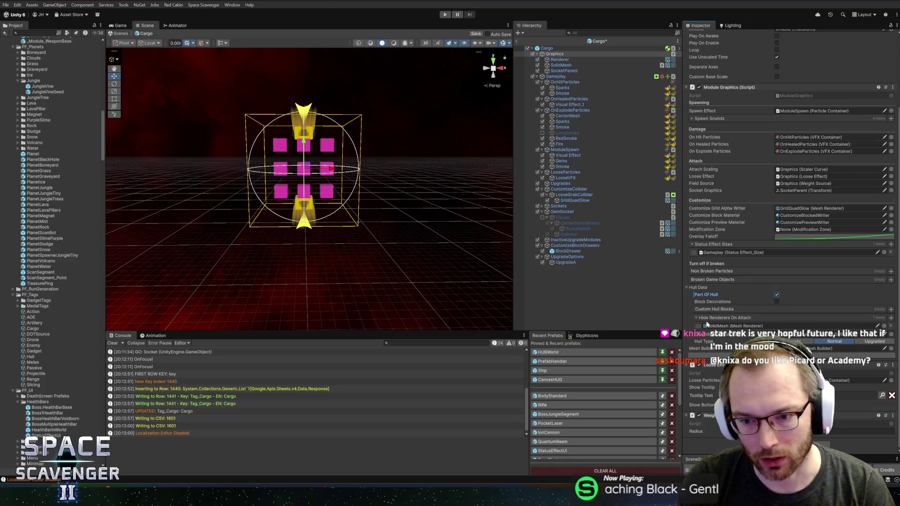
{"action": "key", "text": "ctrl+s"}
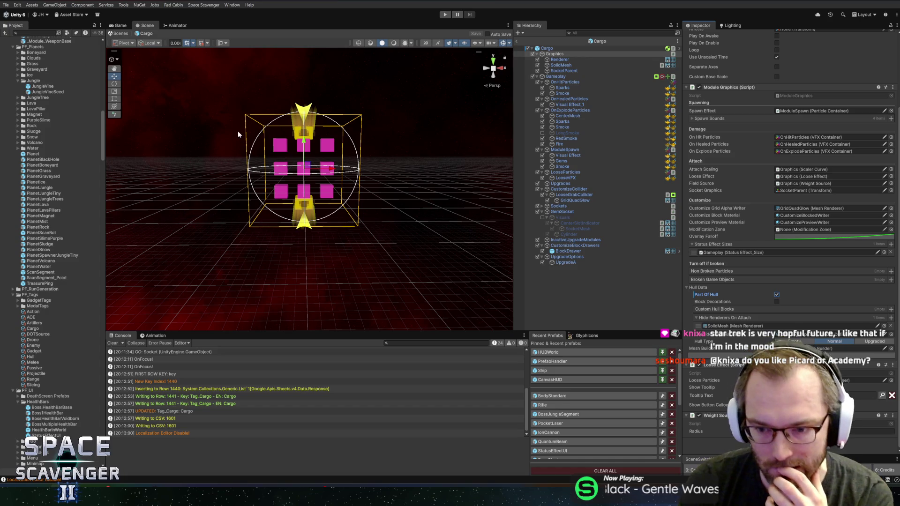
Preview the 'cargo' meshes on the Renderer, then settle on the CargoCrate mesh.
{"action": "left_click", "coordinate": [560, 60]}
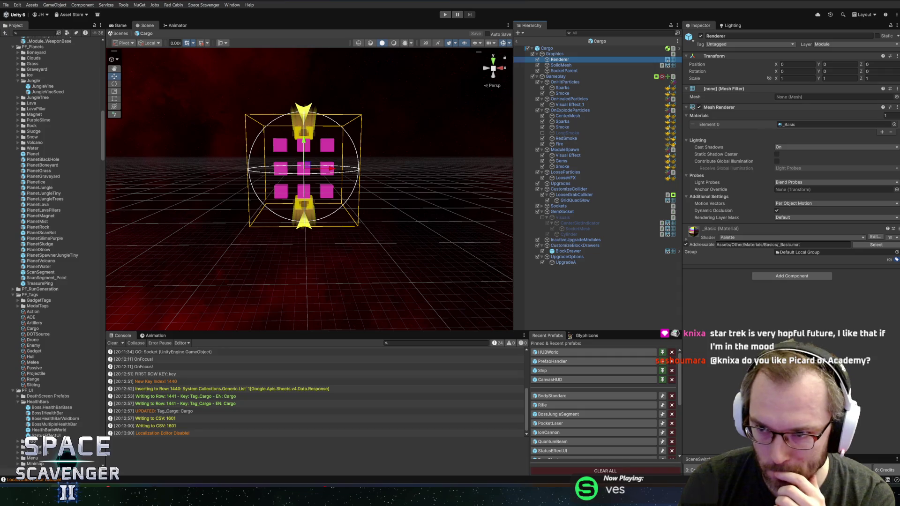
{"action": "left_click", "coordinate": [896, 97]}
{"action": "type", "text": "cargo"}
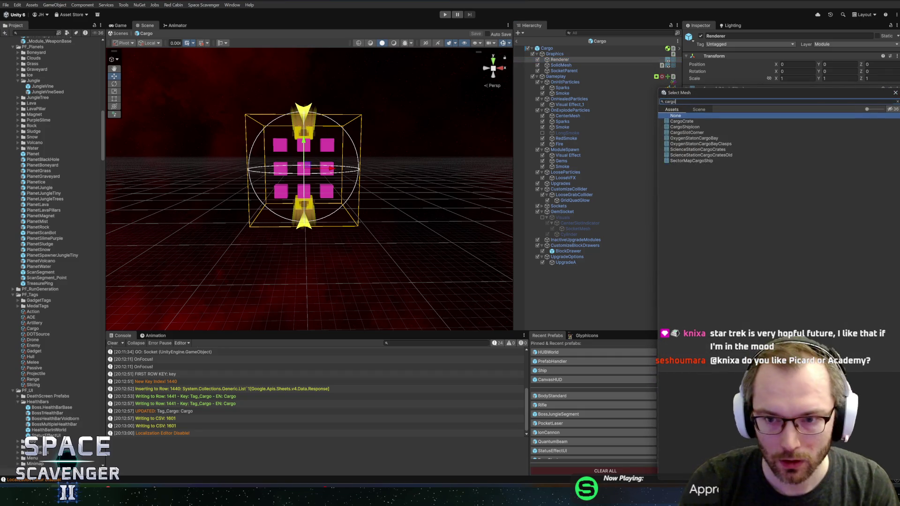
{"action": "left_click", "coordinate": [683, 121]}
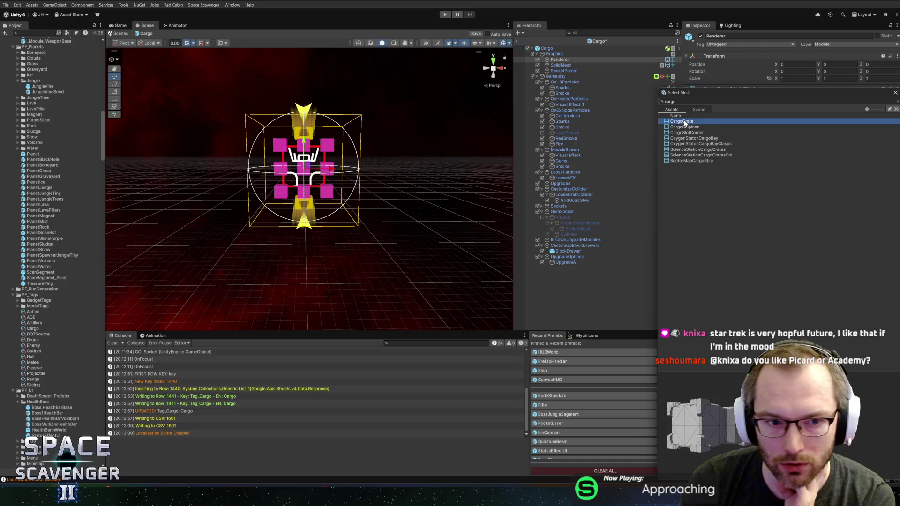
{"action": "left_click", "coordinate": [687, 133]}
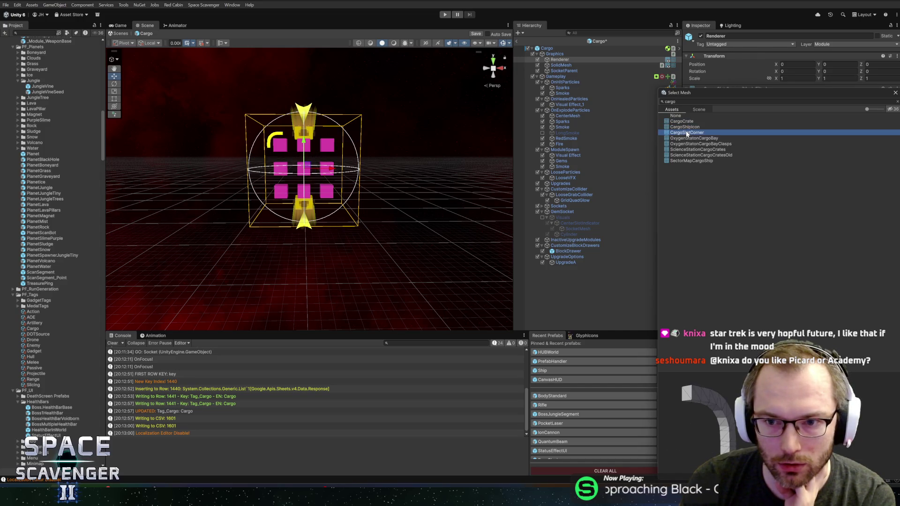
{"action": "left_click", "coordinate": [686, 139]}
{"action": "left_click", "coordinate": [683, 144]}
{"action": "left_click", "coordinate": [682, 149]}
{"action": "left_click", "coordinate": [682, 155]}
{"action": "left_click", "coordinate": [681, 161]}
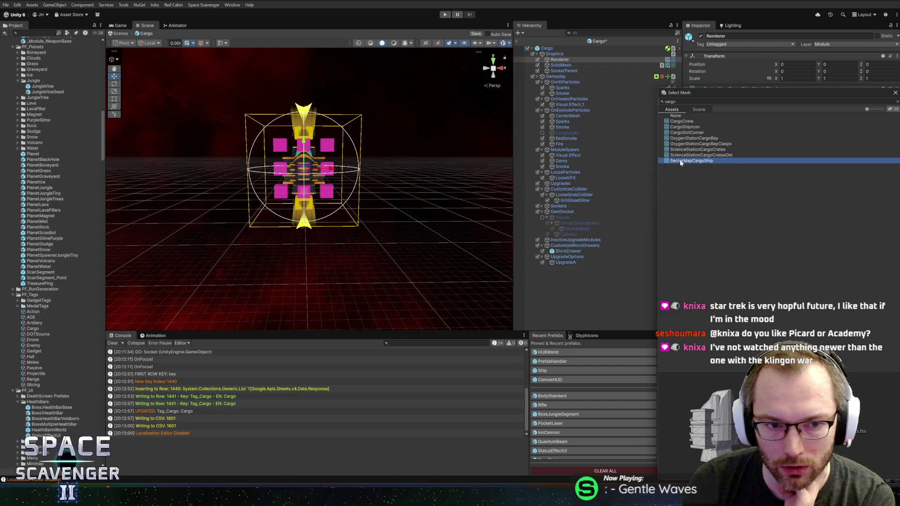
{"action": "left_click", "coordinate": [689, 122]}
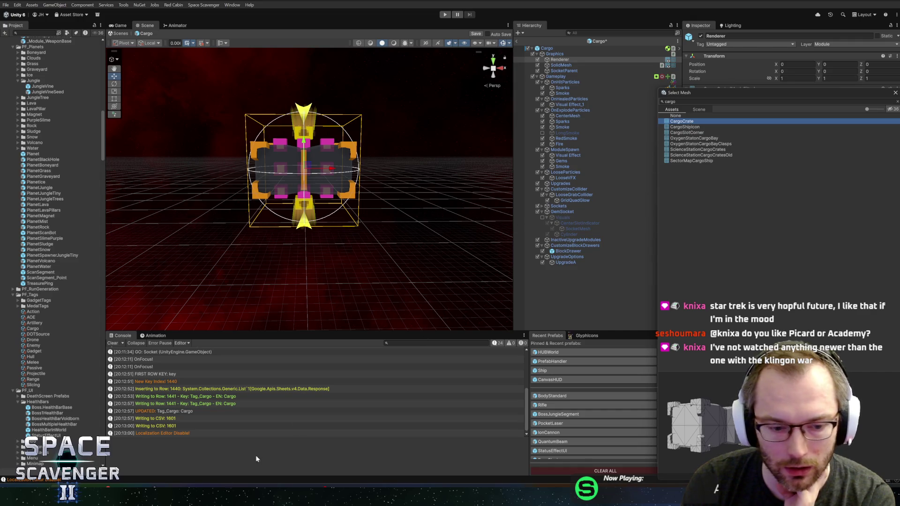
Switch to Blender and orbit around the hive model.
{"action": "key", "text": "alt+Tab"}
{"action": "mouse_move", "coordinate": [577, 262]}
{"action": "left_mouse_down"}
{"action": "mouse_move", "coordinate": [549, 163]}
{"action": "mouse_move", "coordinate": [595, 157]}
{"action": "mouse_move", "coordinate": [565, 164]}
{"action": "left_mouse_up"}
{"action": "key", "text": "Tab"}
{"action": "key", "text": "Tab"}
Save Egg.blend and open the Utilities.blend file.
{"action": "scroll", "coordinate": [564, 162], "scroll_direction": "down", "scroll_amount": 3}
{"action": "left_click_drag", "start_coordinate": [684, 234], "coordinate": [636, 223]}
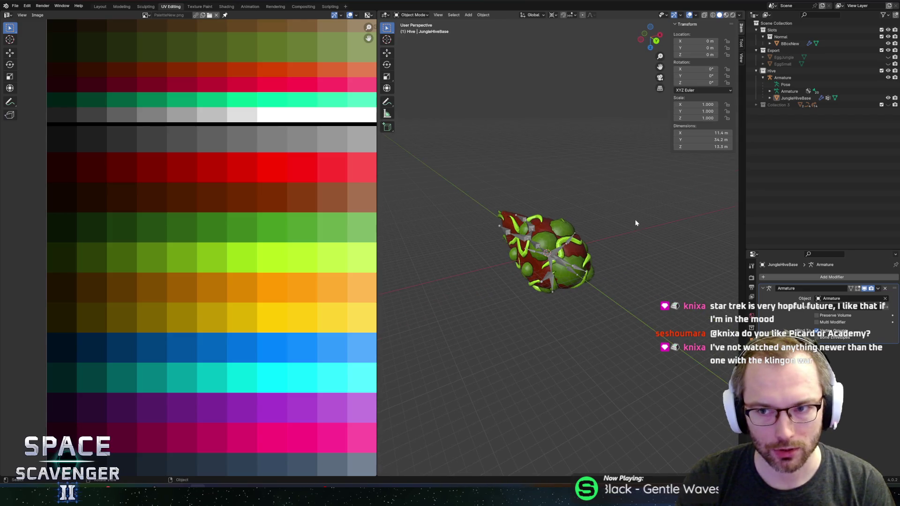
{"action": "key", "text": "ctrl+s"}
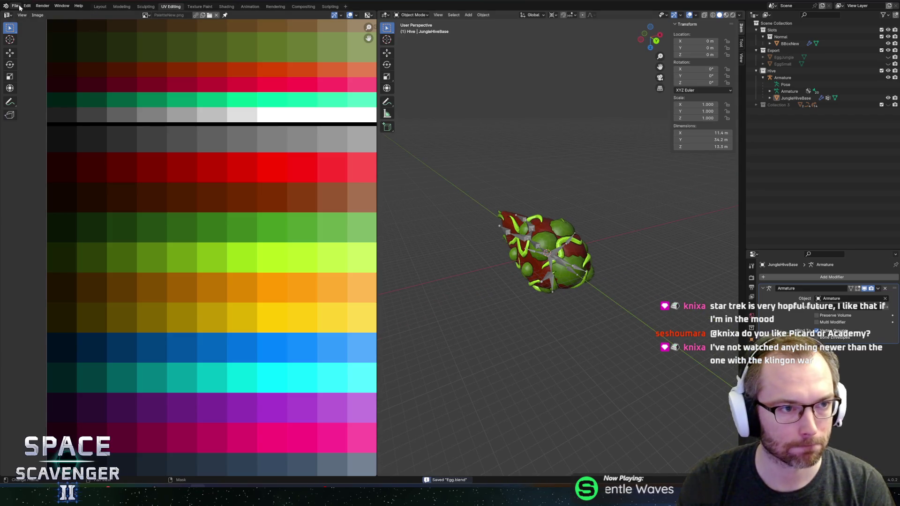
{"action": "left_click", "coordinate": [27, 6]}
{"action": "left_click", "coordinate": [15, 6]}
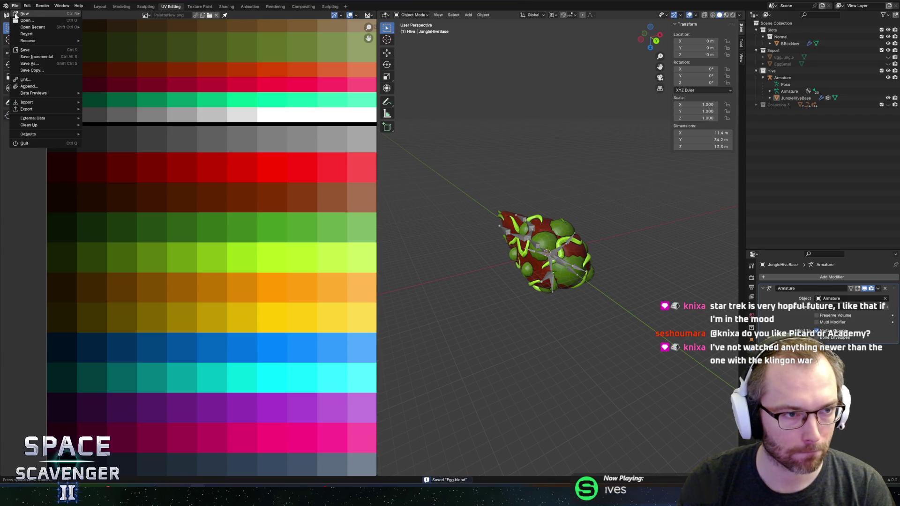
{"action": "left_click", "coordinate": [17, 21]}
{"action": "scroll", "coordinate": [308, 286], "scroll_direction": "down", "scroll_amount": 15}
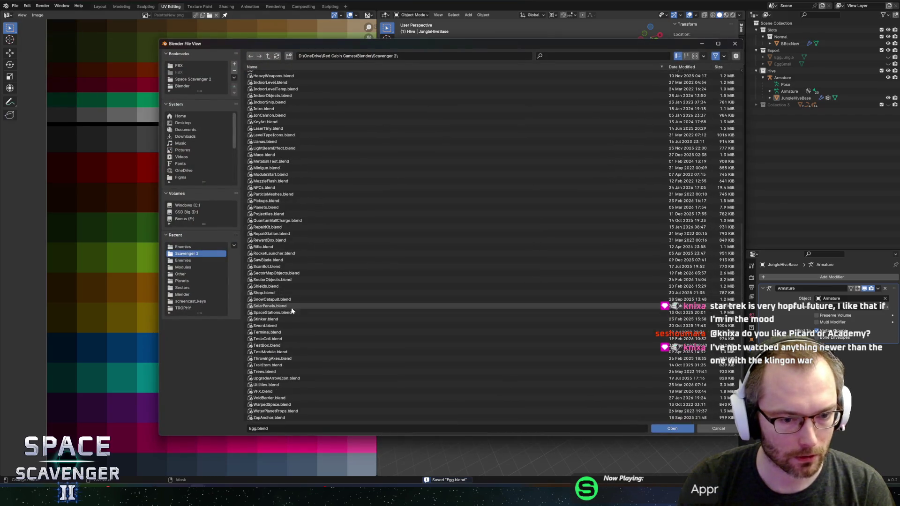
{"action": "double_click", "coordinate": [282, 385]}
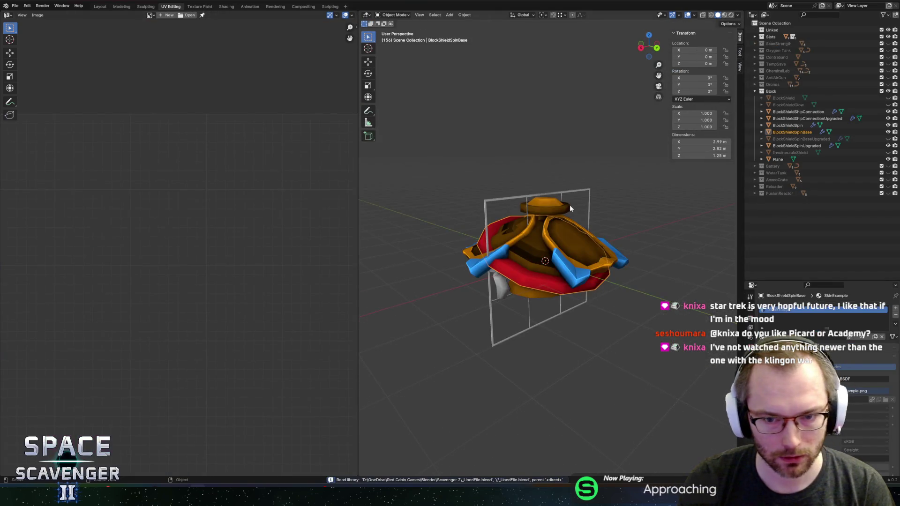
Hide the Block collection from the viewport and collapse it in the Outliner.
{"action": "scroll", "coordinate": [567, 212], "scroll_direction": "down", "scroll_amount": 4}
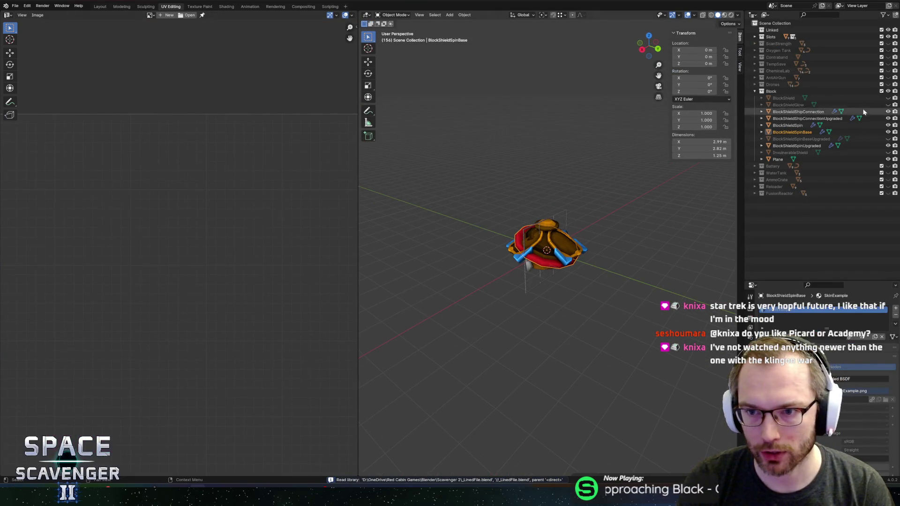
{"action": "left_click", "coordinate": [888, 91]}
{"action": "left_click", "coordinate": [754, 91]}
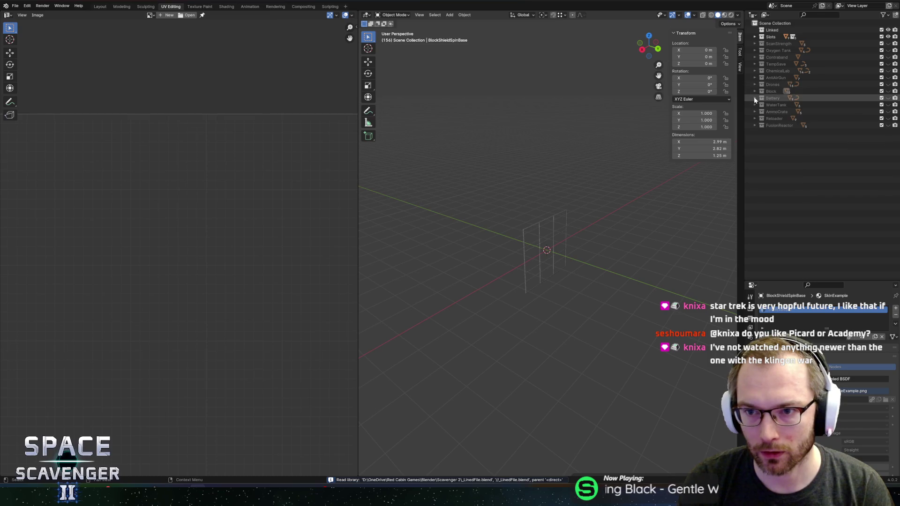
Create a new collection named Cargo.
{"action": "right_click", "coordinate": [772, 23]}
{"action": "left_click", "coordinate": [772, 22]}
{"action": "double_click", "coordinate": [776, 132]}
{"action": "type", "text": "Cargo"}
{"action": "key", "text": "Return"}
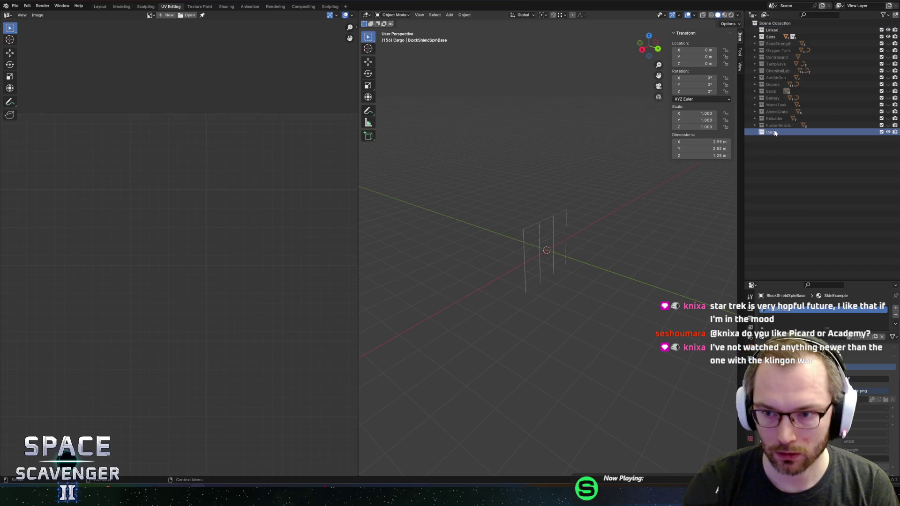
Add a new cube mesh and enter Edit Mode on it.
{"action": "key", "text": "ctrl+KP_1"}
{"action": "key", "text": "KP_Decimal"}
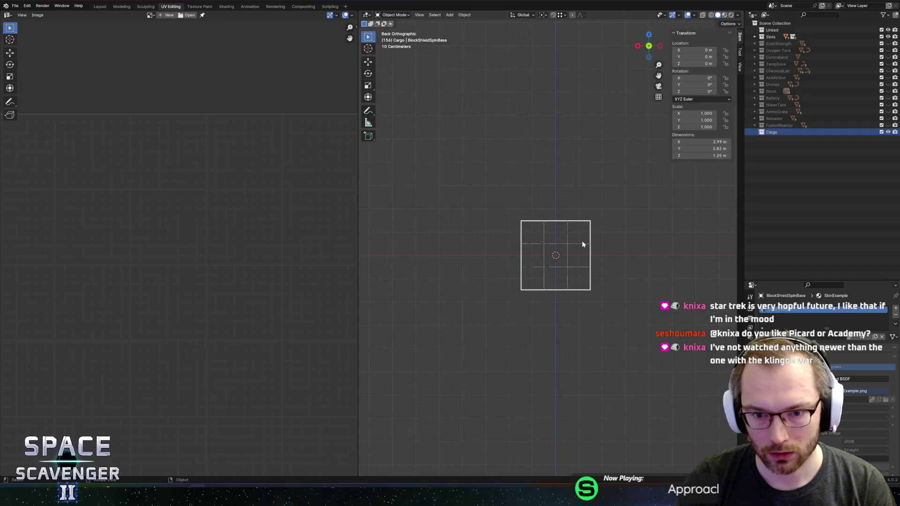
{"action": "key", "text": "Tab"}
{"action": "key", "text": "Tab"}
{"action": "key", "text": "shift+a"}
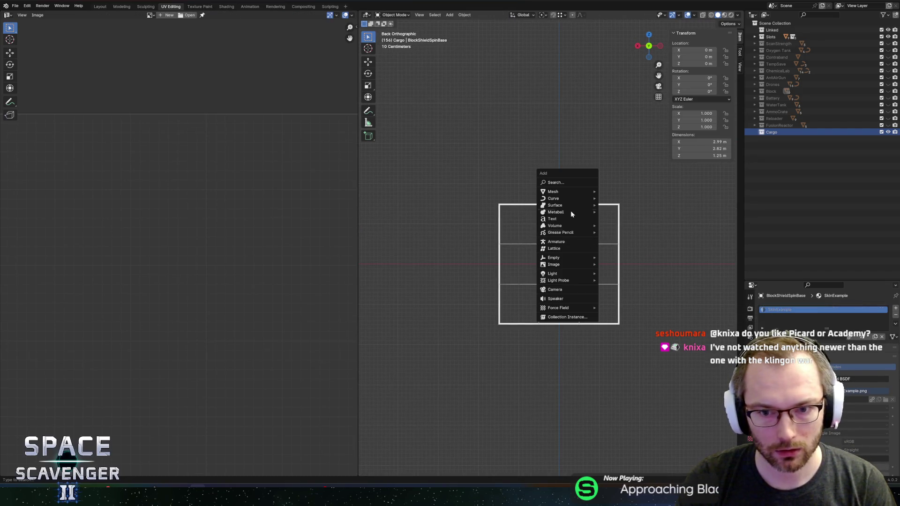
{"action": "mouse_move", "coordinate": [562, 191]}
{"action": "left_click", "coordinate": [621, 198]}
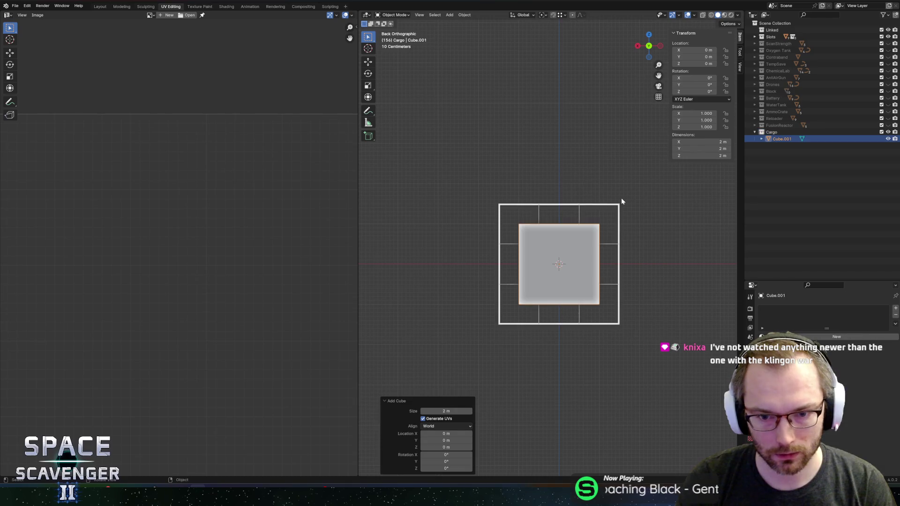
{"action": "key", "text": "Tab"}
Scale the cube by 2 along Y.
{"action": "left_click_drag", "start_coordinate": [603, 236], "coordinate": [654, 252]}
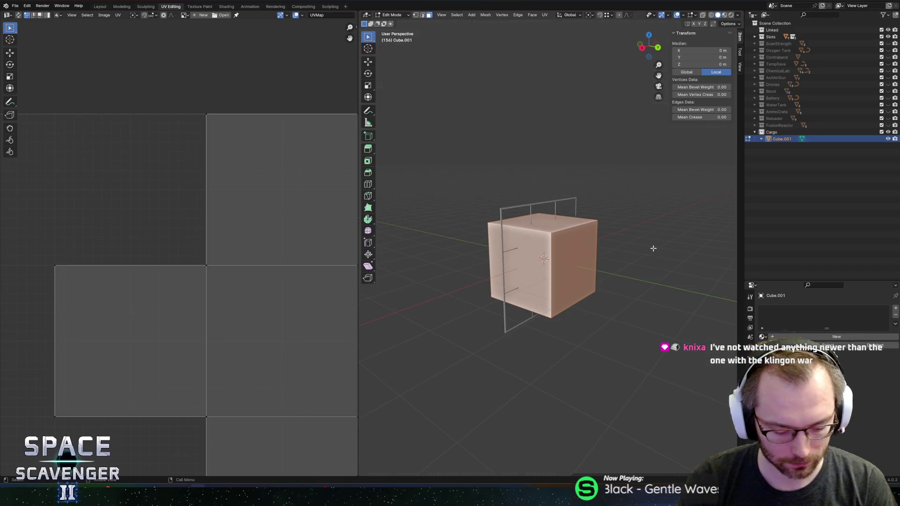
{"action": "type", "text": "sy1.5"}
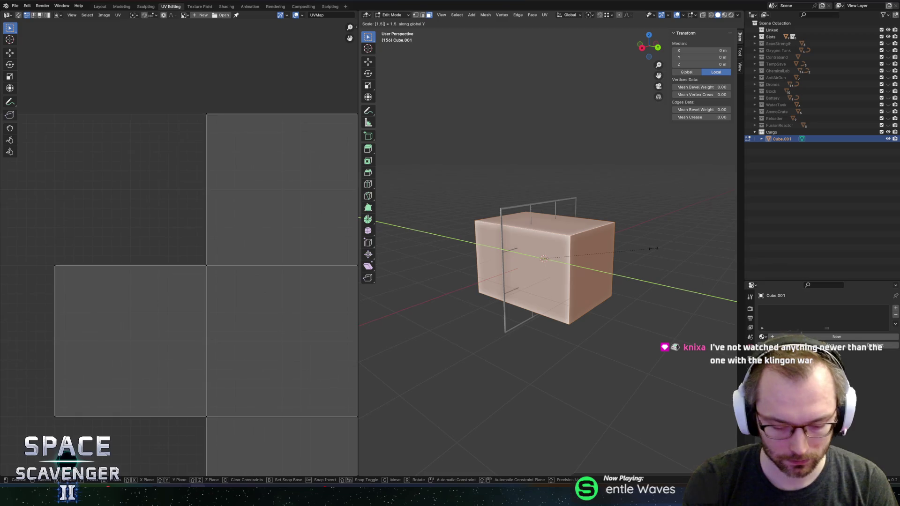
{"action": "key", "text": "BackSpace"}
{"action": "type", "text": "2"}
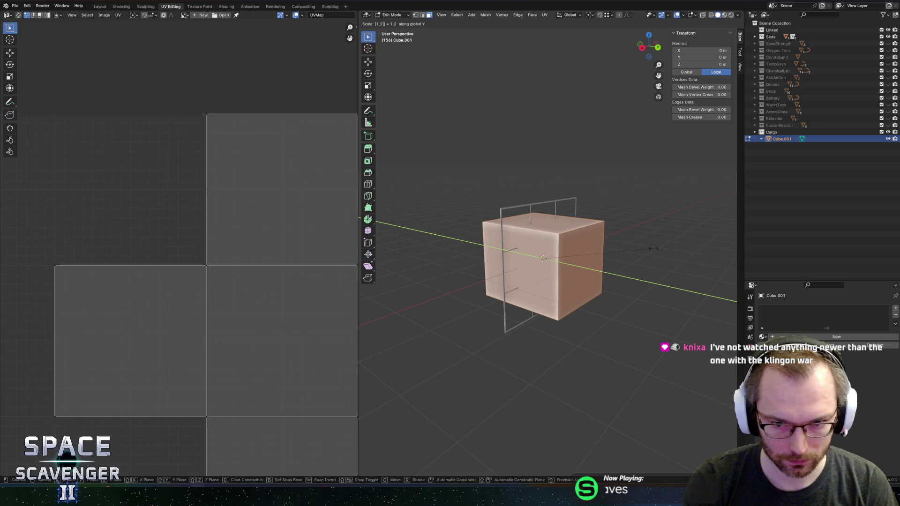
{"action": "key", "text": "BackSpace"}
{"action": "key", "text": "BackSpace"}
{"action": "type", "text": "2"}
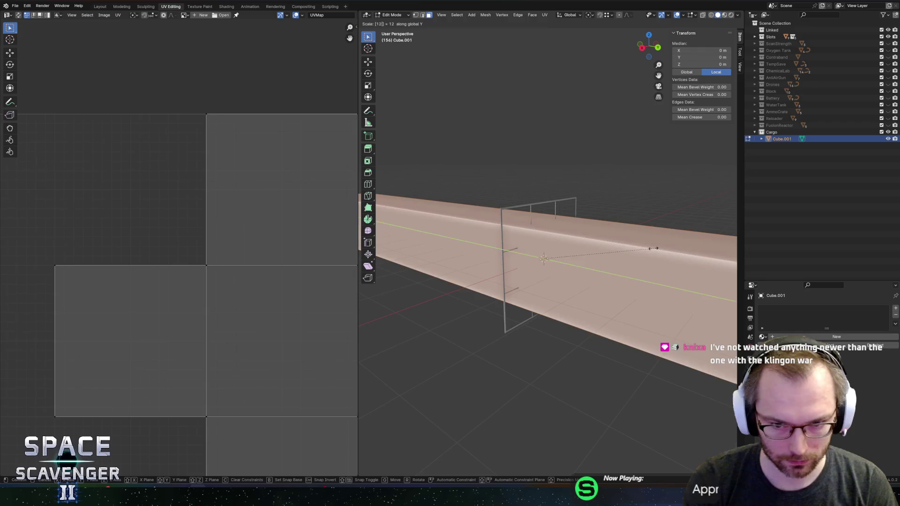
{"action": "key", "text": "BackSpace"}
{"action": "key", "text": "BackSpace"}
{"action": "type", "text": "2"}
{"action": "key", "text": "Return"}
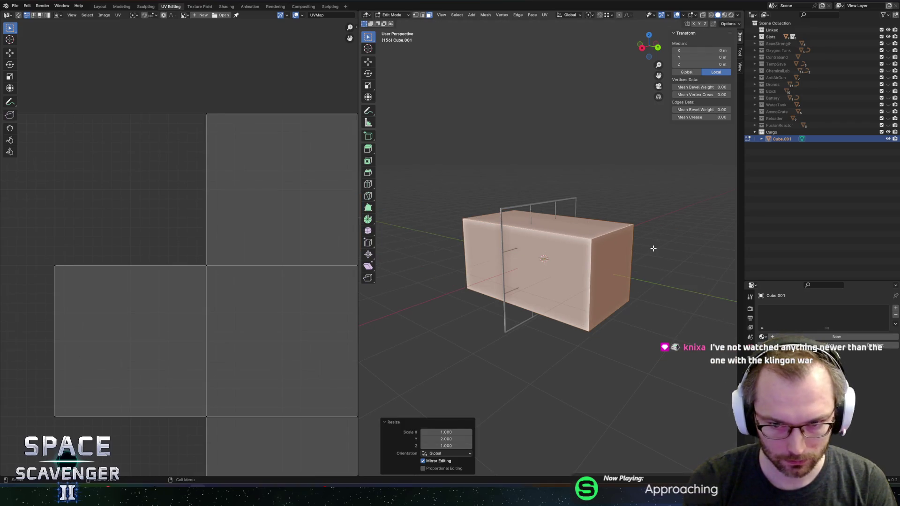
Deselect everything and select the faces of the box's left half.
{"action": "left_click_drag", "start_coordinate": [636, 247], "coordinate": [615, 245]}
{"action": "key", "text": "alt+a"}
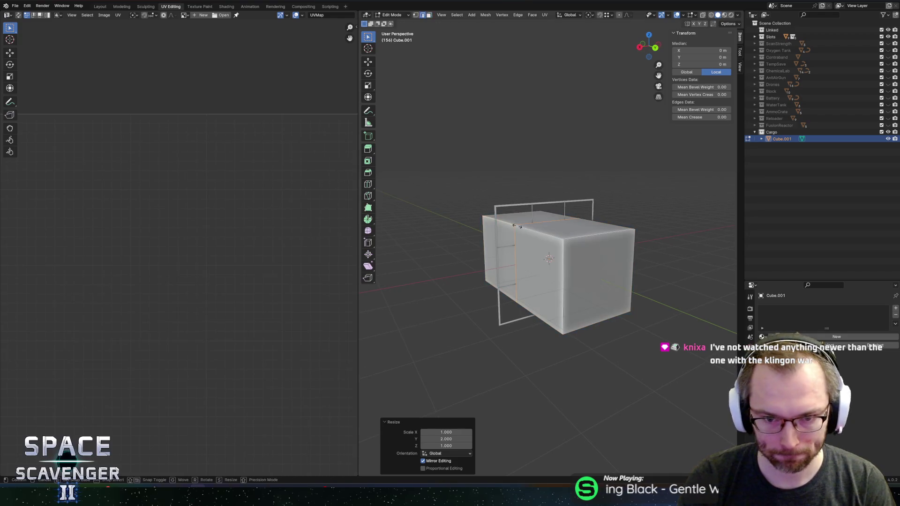
{"action": "left_click", "coordinate": [476, 227], "text": "alt"}
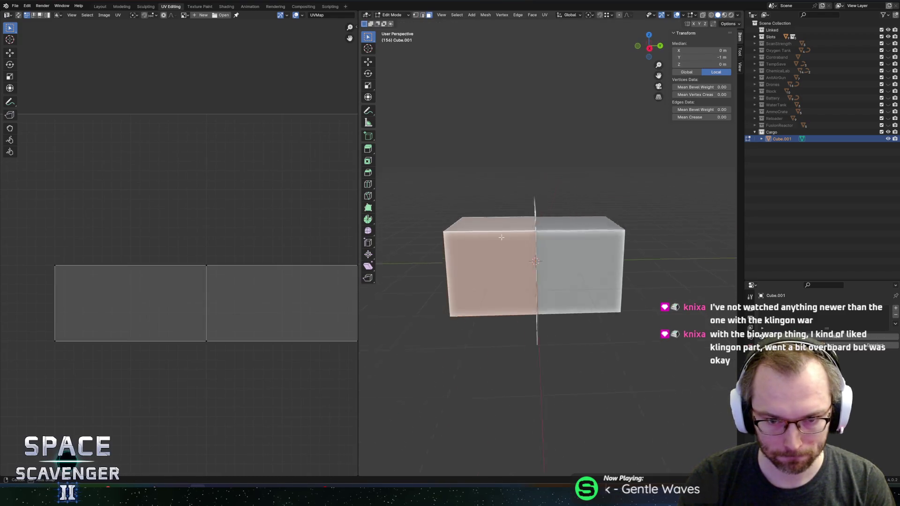
Delete the box's left half, loop cut it at the centre, and delete the lower half.
{"action": "key", "text": "x"}
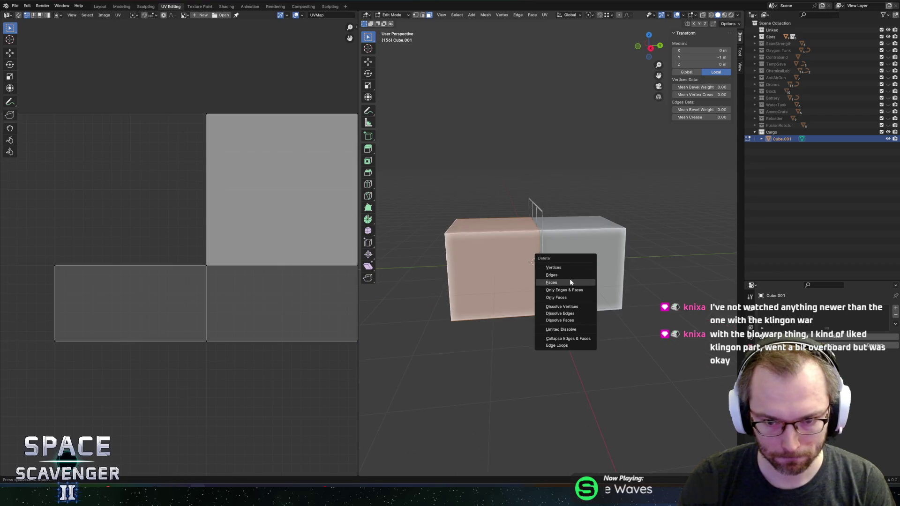
{"action": "left_click", "coordinate": [573, 283]}
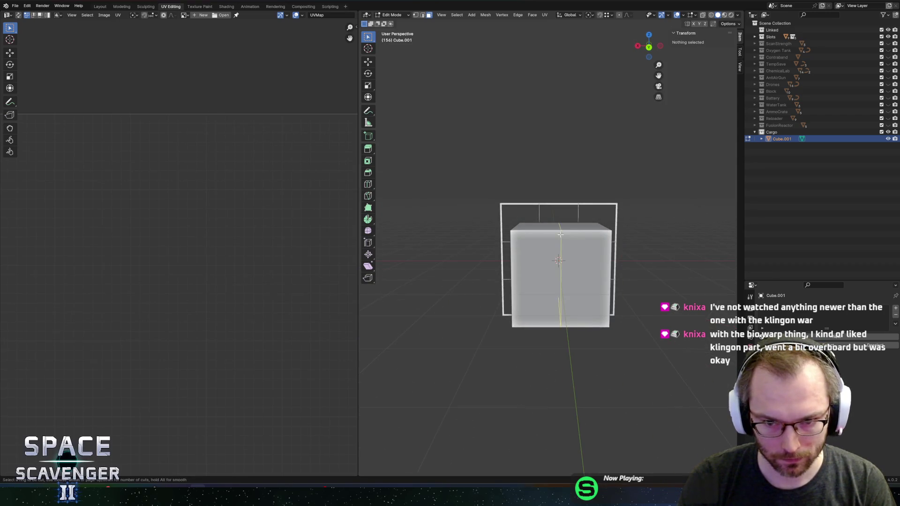
{"action": "key", "text": "ctrl+r"}
{"action": "left_click", "coordinate": [564, 275]}
{"action": "right_click", "coordinate": [564, 274]}
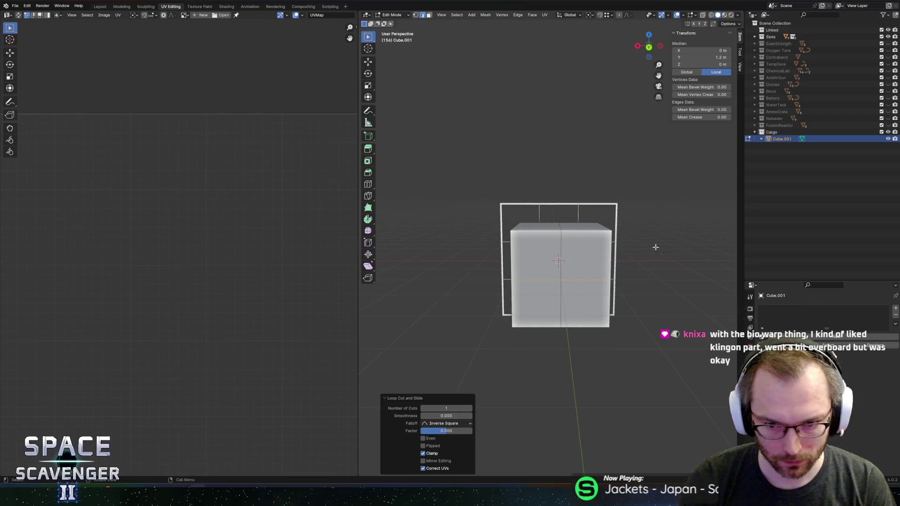
{"action": "left_click", "coordinate": [604, 211], "text": "alt"}
{"action": "key", "text": "alt+z"}
{"action": "left_click_drag", "start_coordinate": [453, 283], "coordinate": [641, 394]}
{"action": "key", "text": "x"}
{"action": "left_click", "coordinate": [560, 349]}
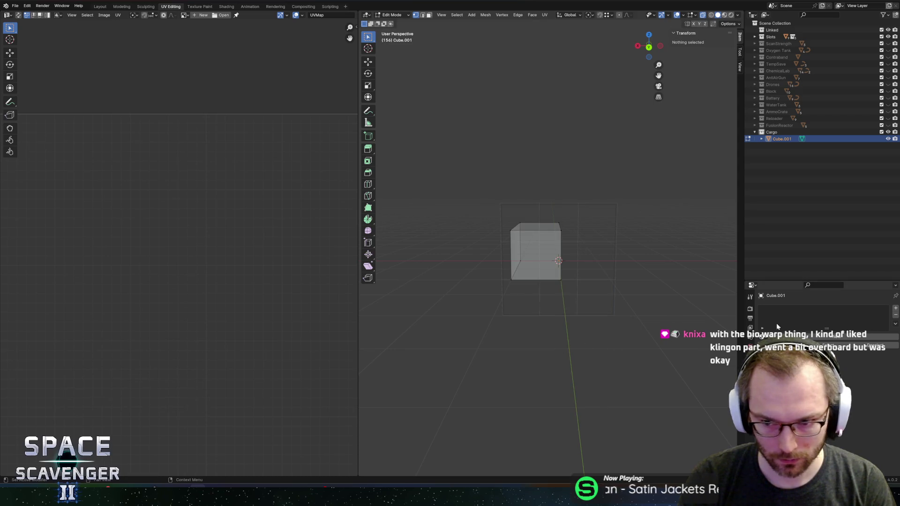
Add a Mirror modifier to the cube with Z mirroring enabled.
{"action": "left_click", "coordinate": [750, 383]}
{"action": "left_click", "coordinate": [778, 308]}
{"action": "mouse_move", "coordinate": [751, 331]}
{"action": "left_click", "coordinate": [816, 386]}
{"action": "left_click", "coordinate": [876, 329]}
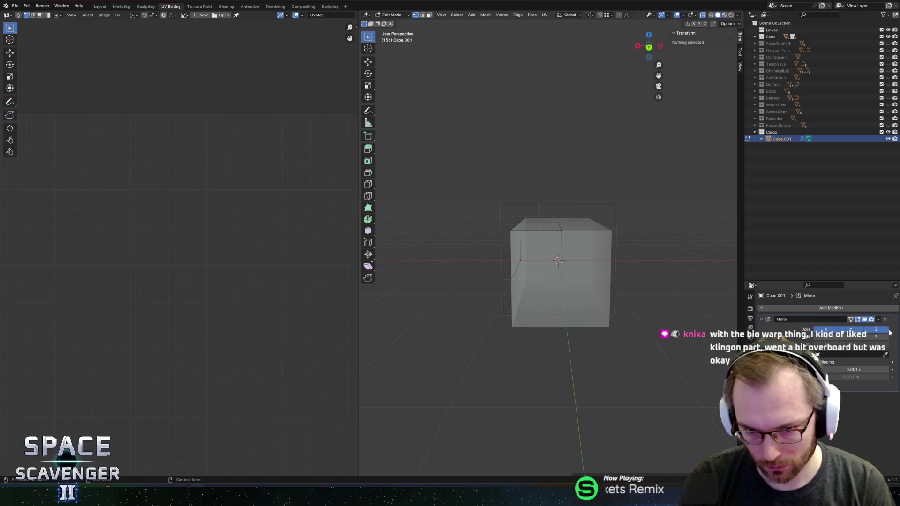
Select all faces and set the pivot point to the 3D cursor.
{"action": "key", "text": "Tab"}
{"action": "key", "text": "Tab"}
{"action": "key", "text": "3"}
{"action": "key", "text": "a"}
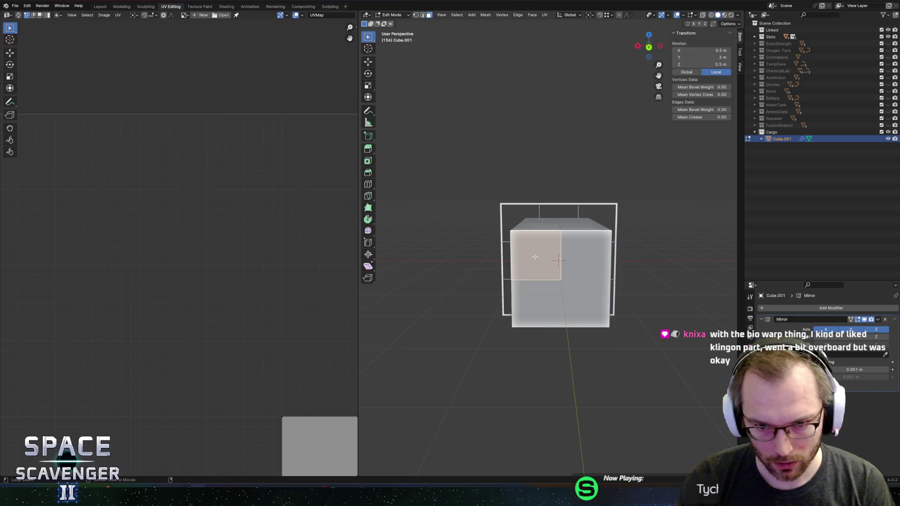
{"action": "key", "text": "period"}
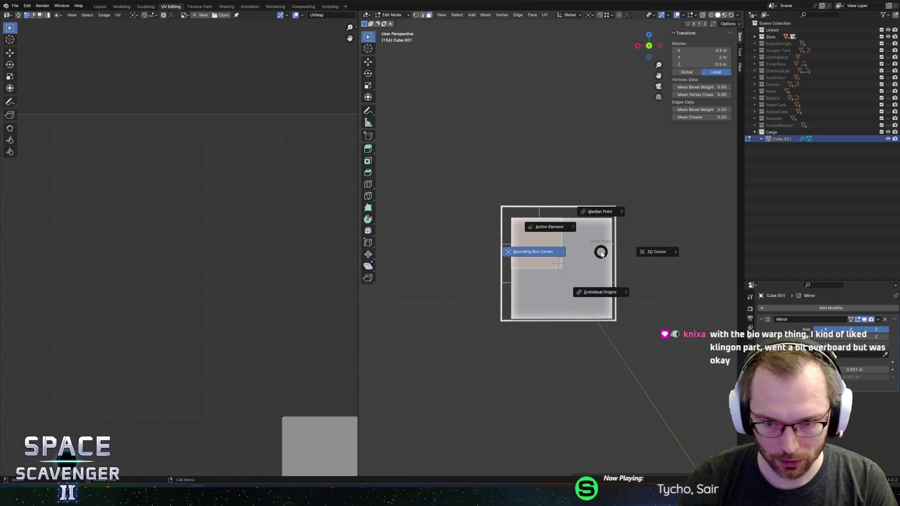
{"action": "left_click", "coordinate": [620, 249]}
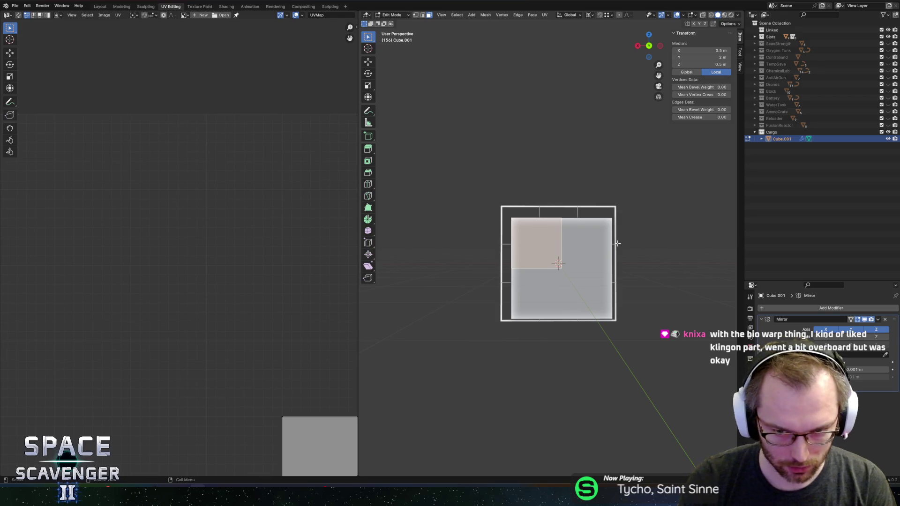
Shrink the end face, excluding Y, to 0.809 and push it out along Y.
{"action": "key", "text": "s"}
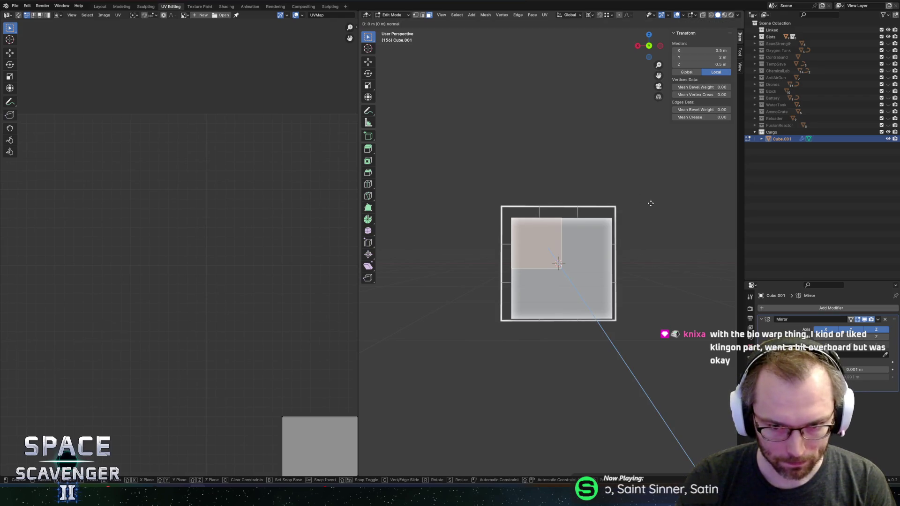
{"action": "key", "text": "shift+y"}
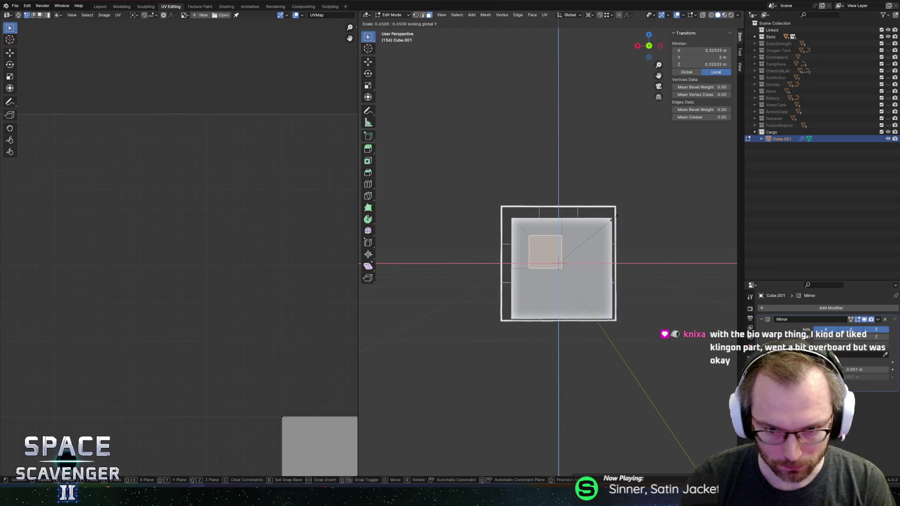
{"action": "left_click", "coordinate": [631, 218]}
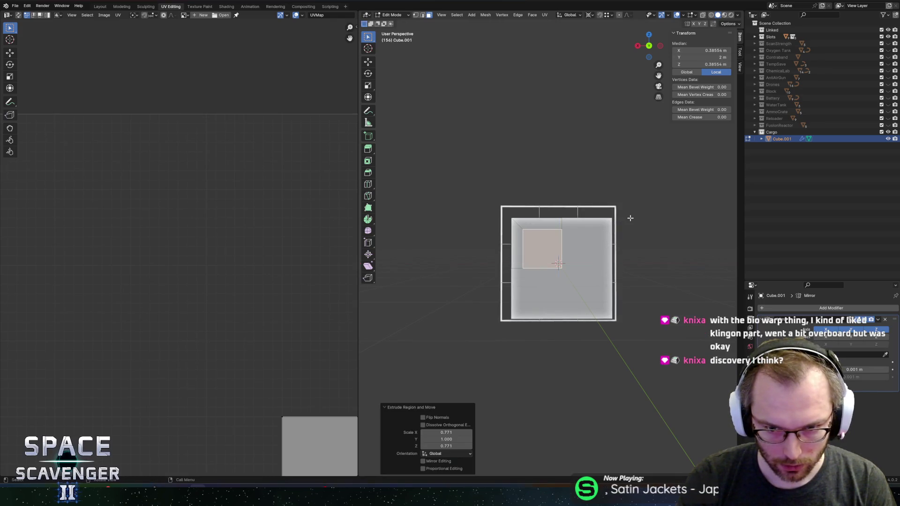
{"action": "key", "text": "s"}
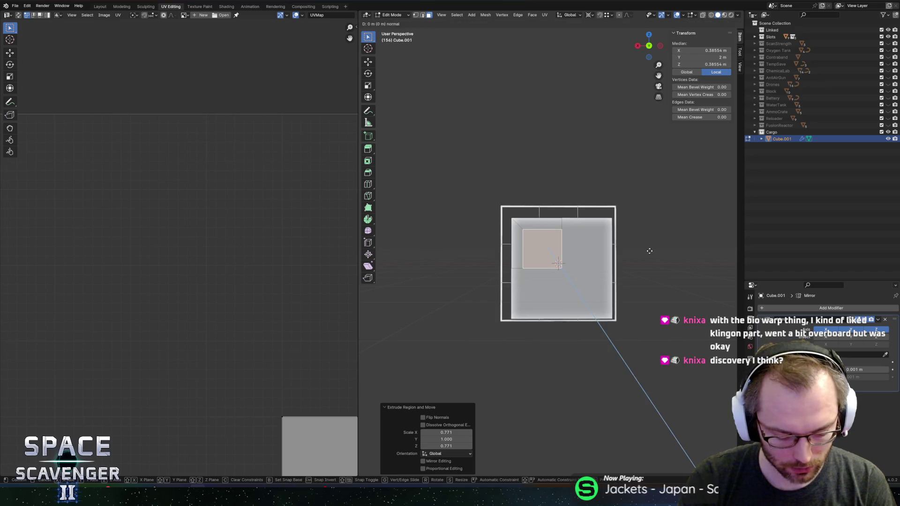
{"action": "key", "text": "shift+y"}
{"action": "left_click", "coordinate": [632, 252]}
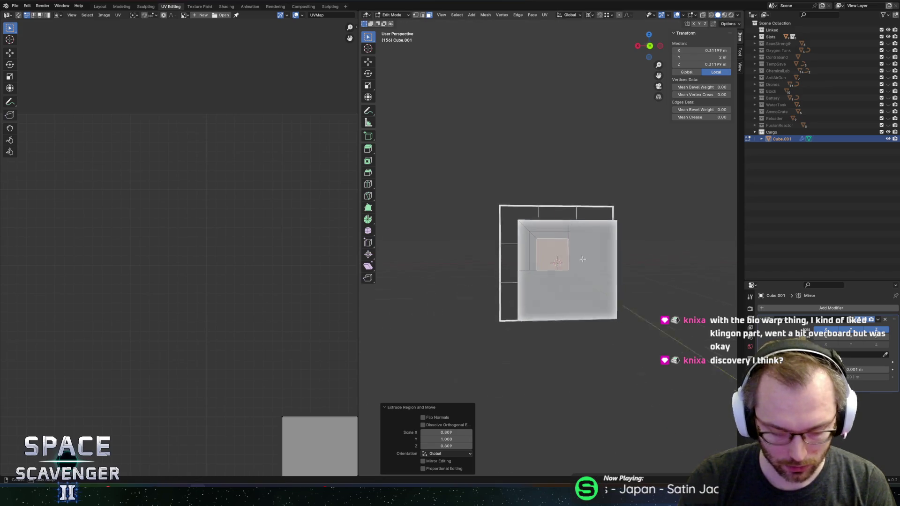
{"action": "key", "text": "g"}
{"action": "key", "text": "y"}
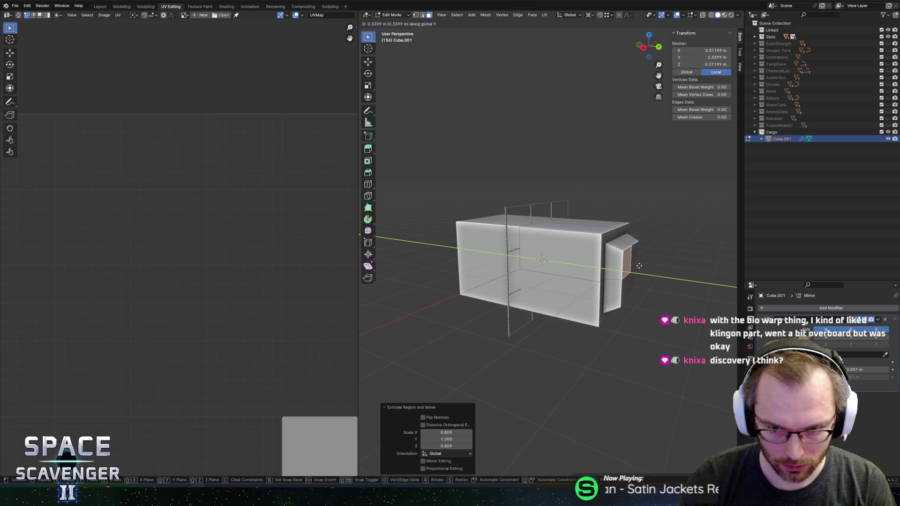
{"action": "left_click", "coordinate": [639, 266]}
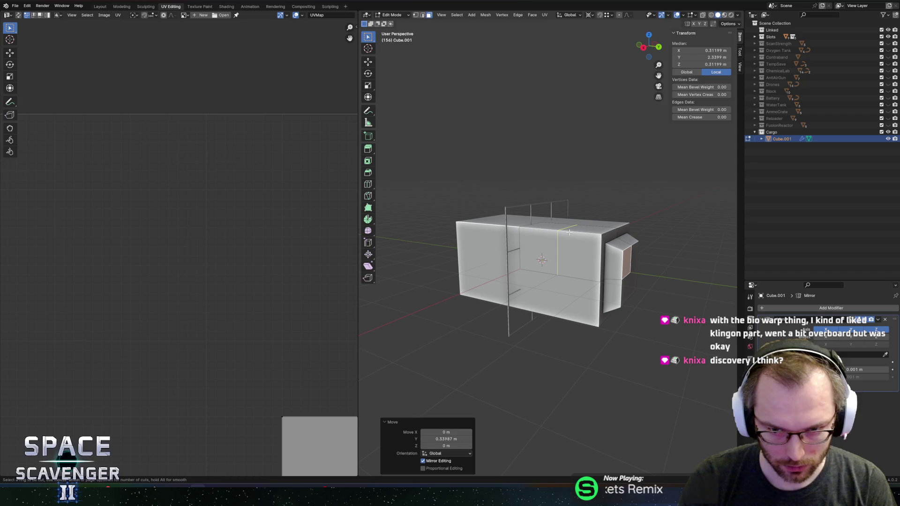
Cut a new edge loop, slide it to the end edge, and begin scaling it excluding Y.
{"action": "left_click", "coordinate": [569, 232]}
{"action": "right_click", "coordinate": [569, 232]}
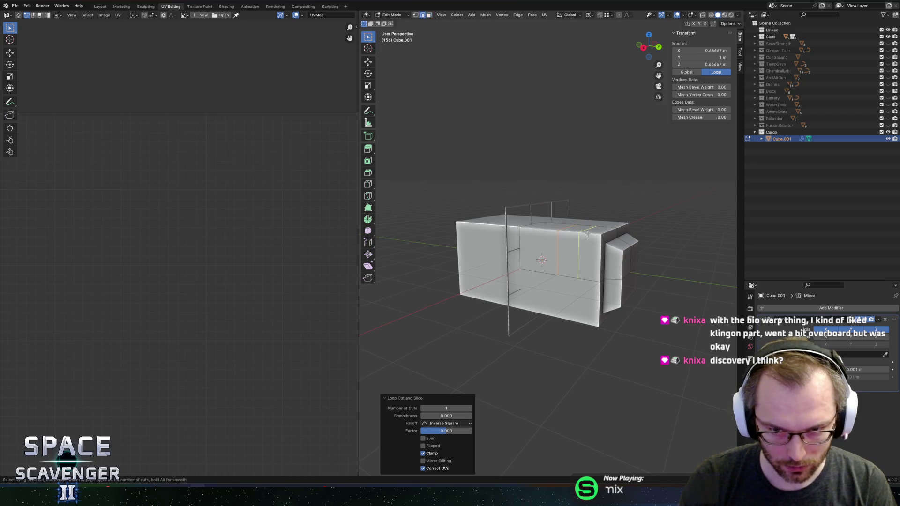
{"action": "key", "text": "g"}
{"action": "key", "text": "g"}
{"action": "left_click", "coordinate": [619, 230]}
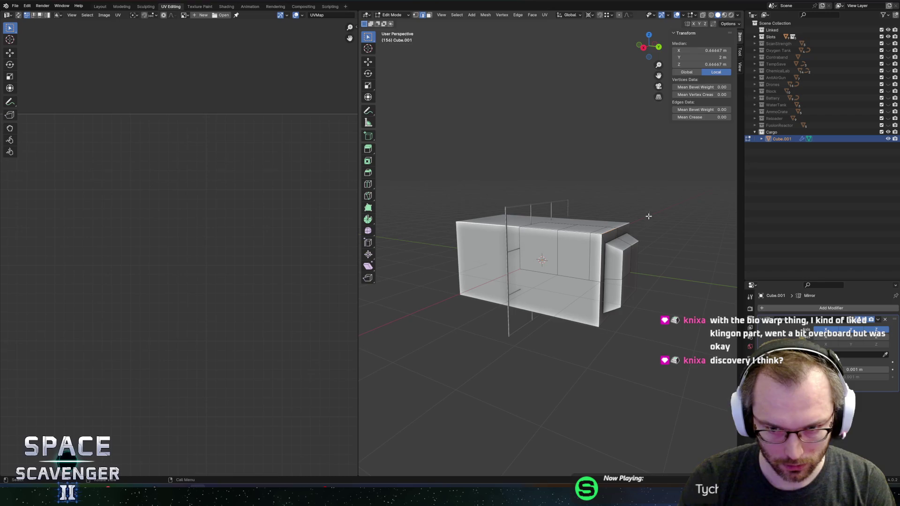
{"action": "key", "text": "KP_Decimal"}
{"action": "key", "text": "s"}
{"action": "key", "text": "shift+y"}
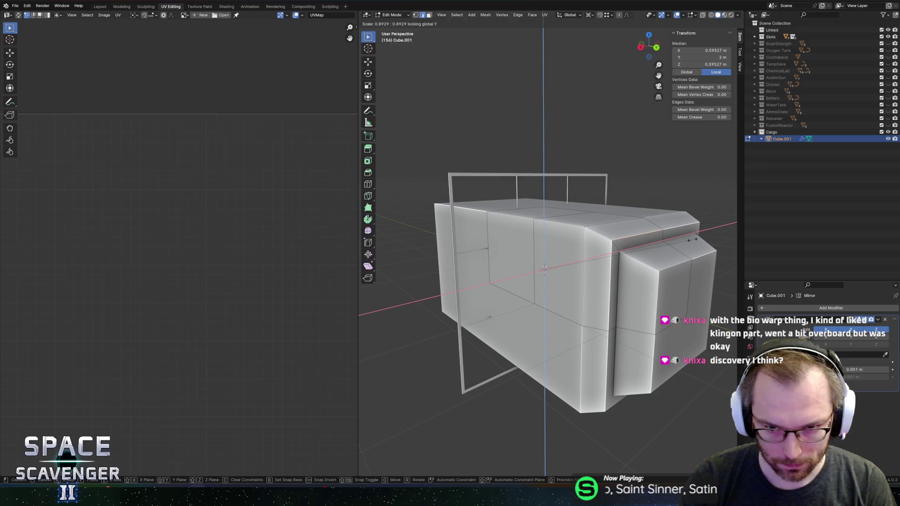
Taper the end loop inward and cut three more edge loops across the end face.
{"action": "left_click", "coordinate": [693, 240]}
{"action": "left_click", "coordinate": [563, 261]}
{"action": "left_click", "coordinate": [586, 259]}
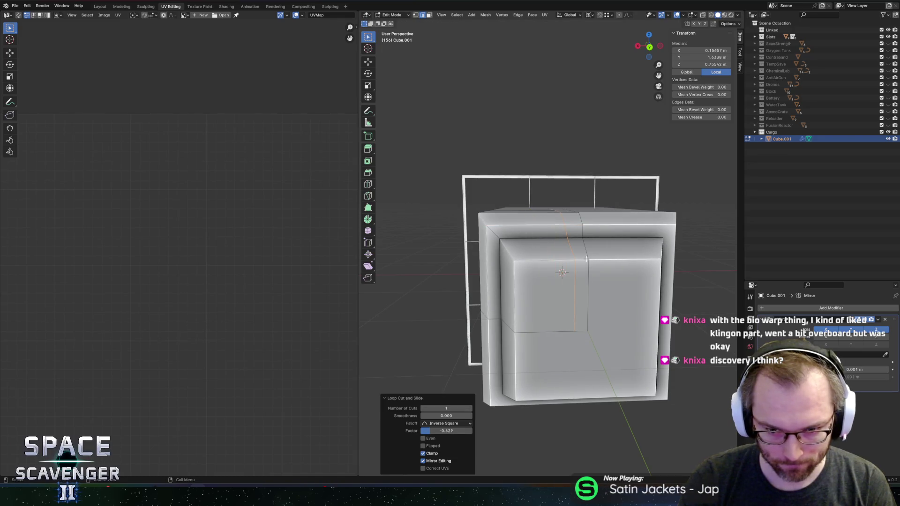
{"action": "left_click", "coordinate": [587, 259]}
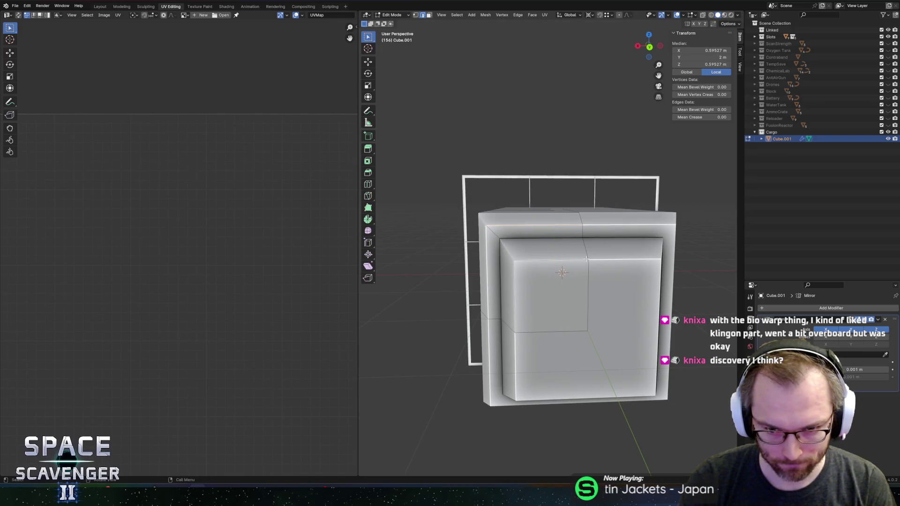
{"action": "left_click", "coordinate": [553, 261]}
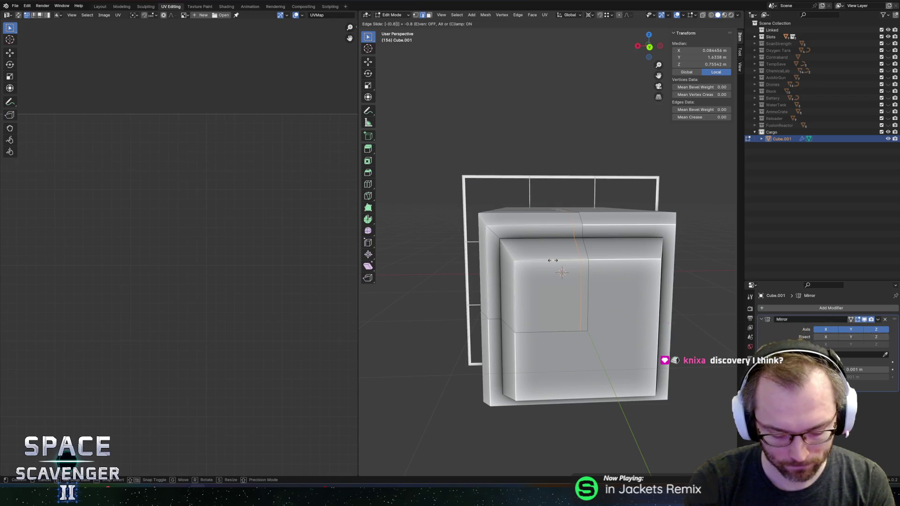
{"action": "left_click", "coordinate": [553, 260]}
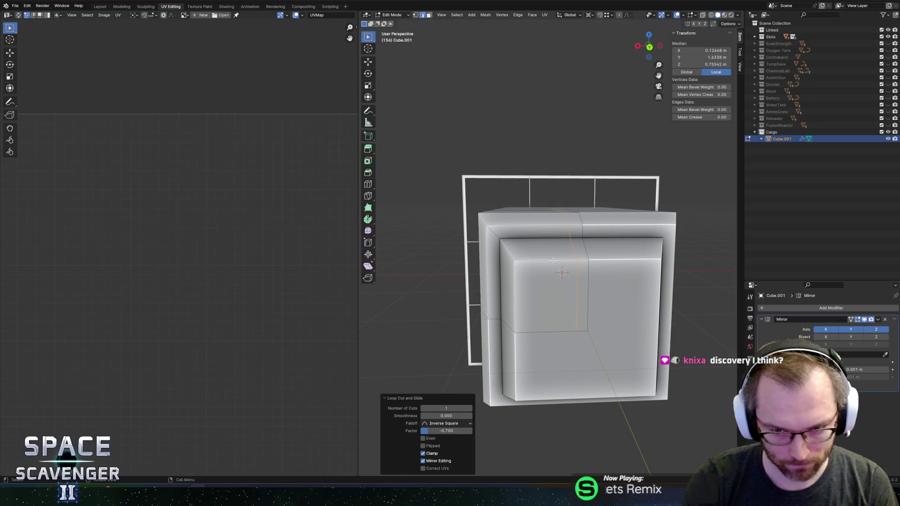
{"action": "left_click", "coordinate": [518, 297]}
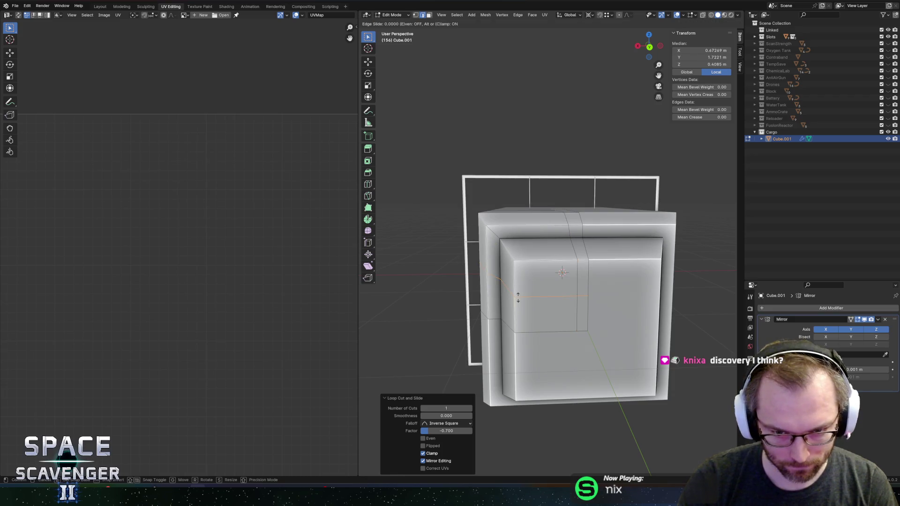
{"action": "left_click", "coordinate": [518, 297]}
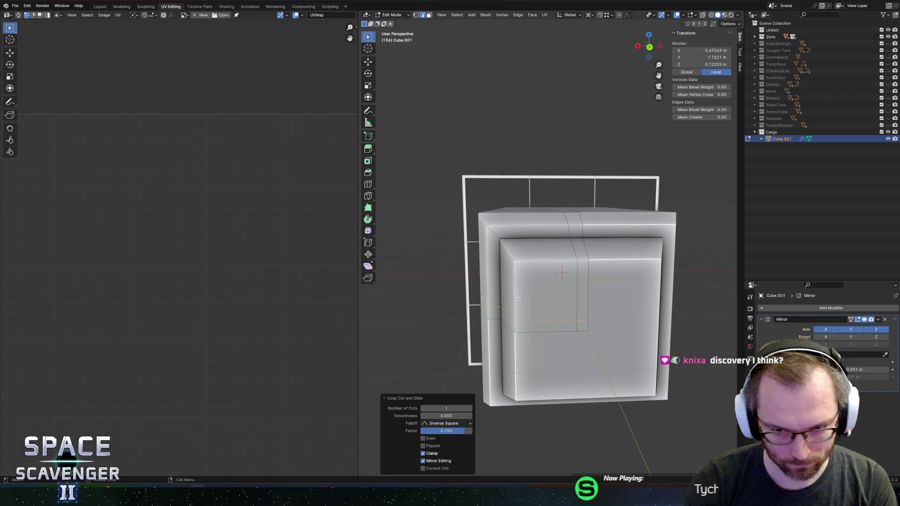
Move one end-face vertex 0.2 up in Z and 0.2 along X.
{"action": "key", "text": "alt+a"}
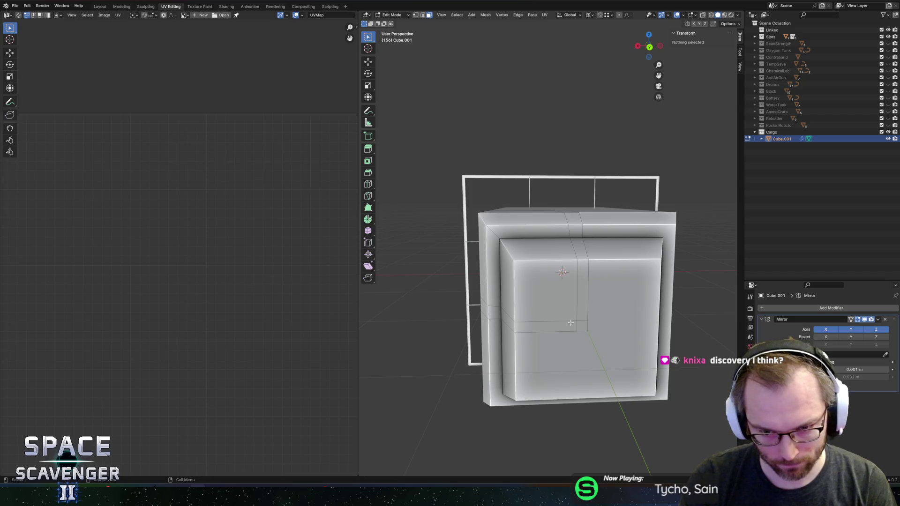
{"action": "key", "text": "1"}
{"action": "left_click", "coordinate": [579, 321]}
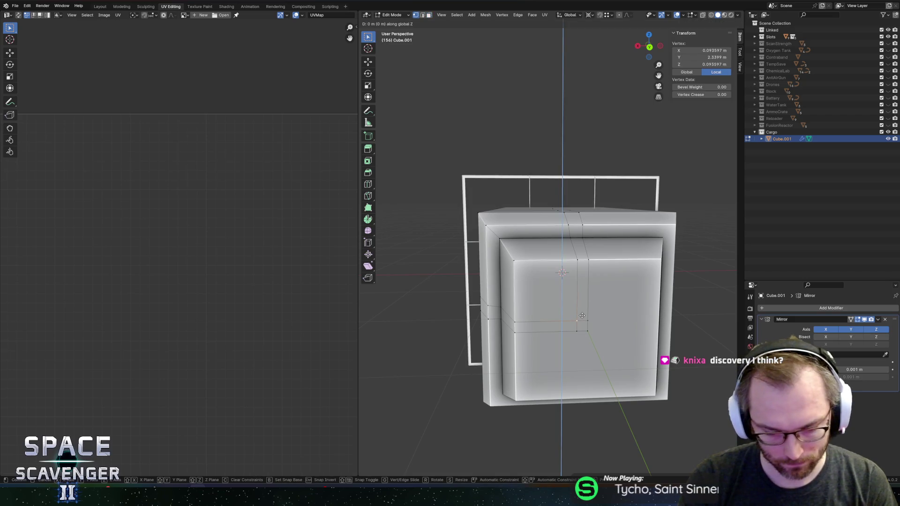
{"action": "type", "text": "gz2"}
{"action": "key", "text": "Return"}
{"action": "type", "text": "gx"}
{"action": "type", "text": ".2"}
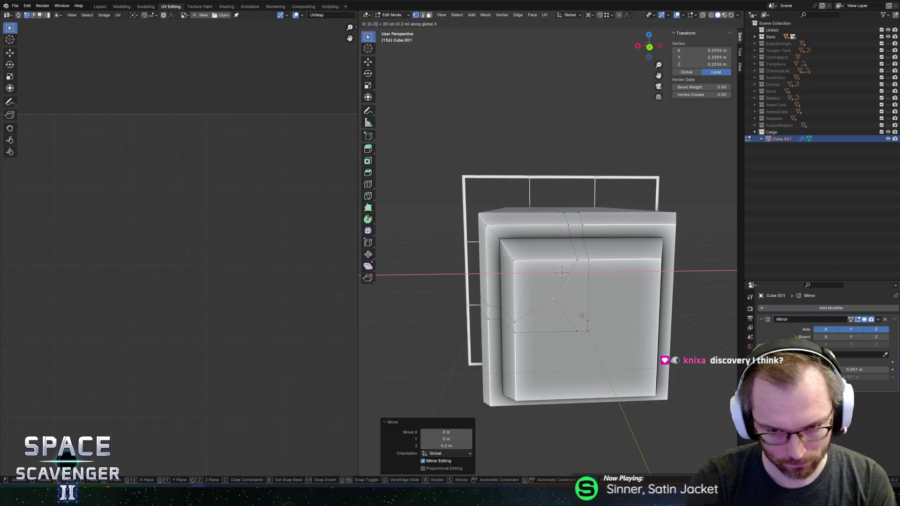
{"action": "key", "text": "Return"}
Select the triangular end face, its neighbouring quad and the top strip, then return to Object Mode.
{"action": "key", "text": "3"}
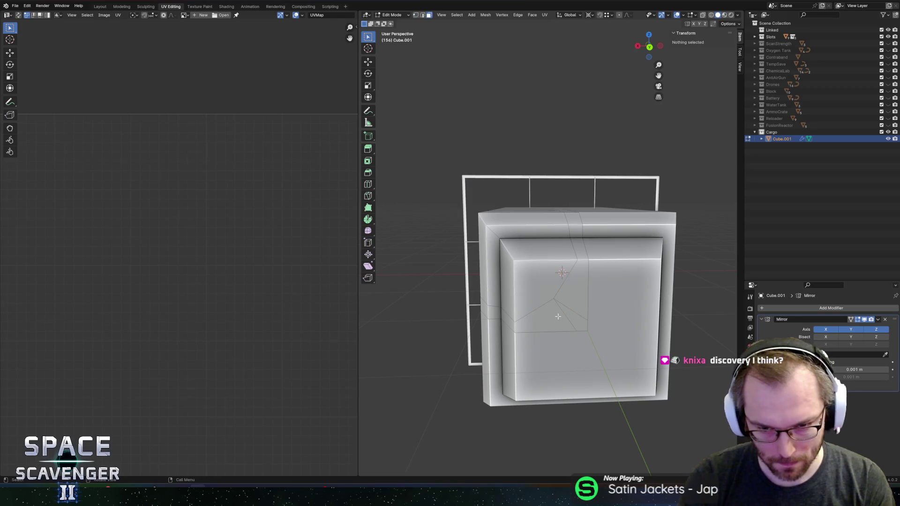
{"action": "left_click", "coordinate": [560, 317]}
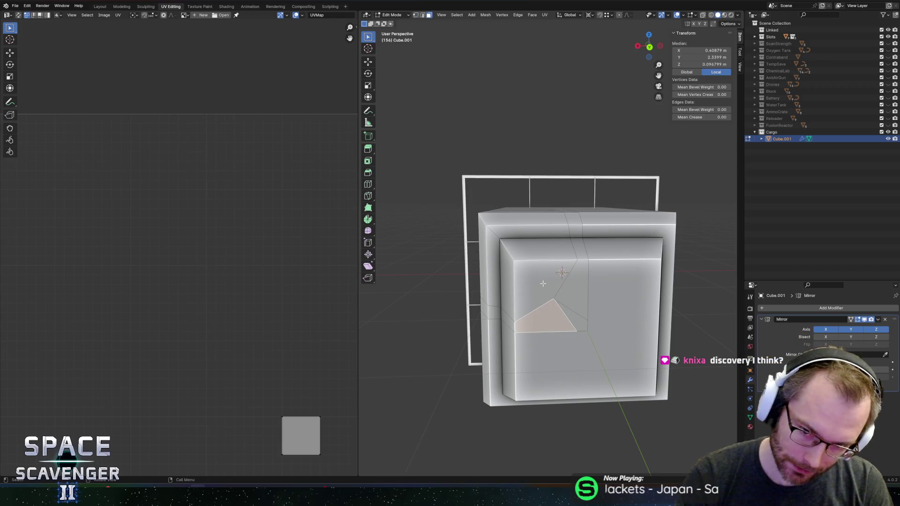
{"action": "left_click", "coordinate": [576, 298], "text": "shift"}
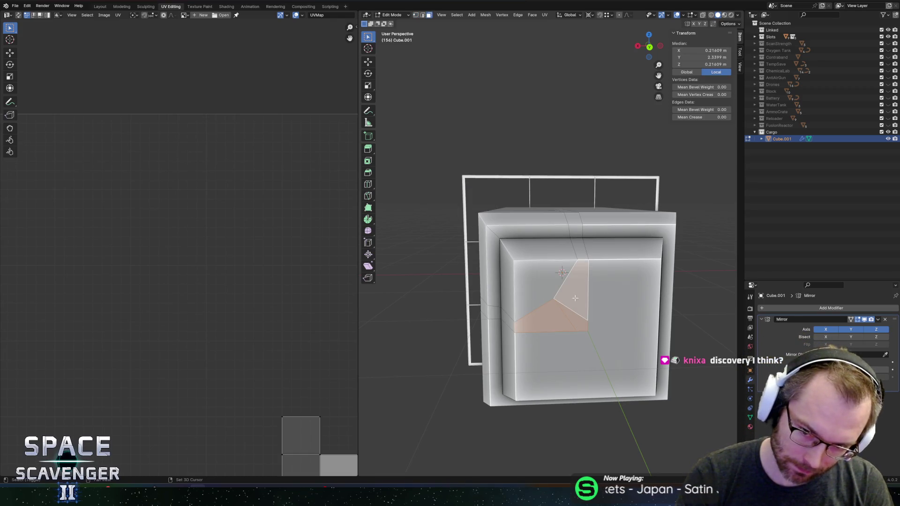
{"action": "left_click", "coordinate": [578, 226], "text": "alt+shift"}
{"action": "key", "text": "Tab"}
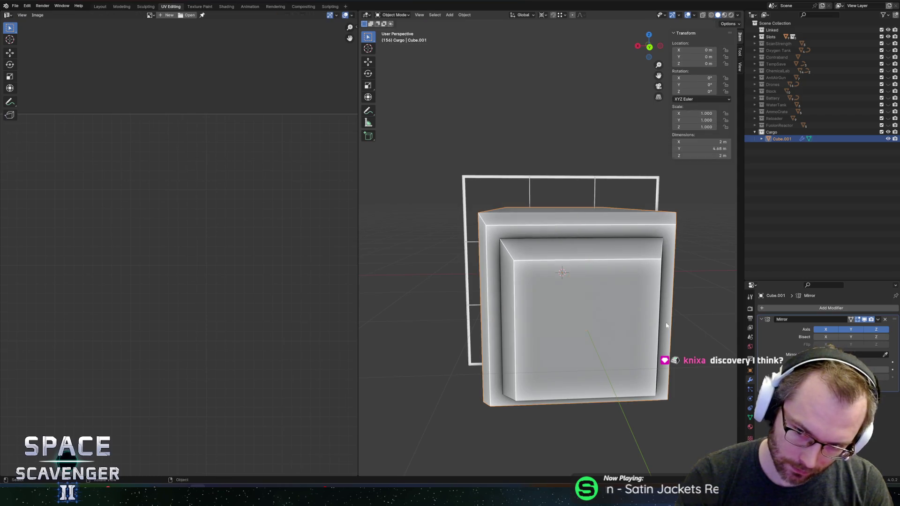
Assign the PaletteNew material to the cargo block.
{"action": "left_click", "coordinate": [750, 427]}
{"action": "left_click", "coordinate": [763, 337]}
{"action": "left_click", "coordinate": [781, 354]}
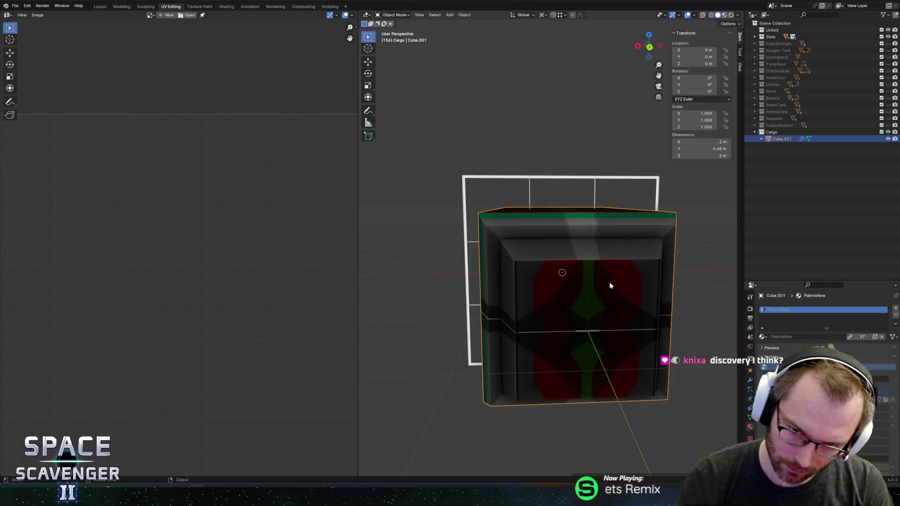
Display PaletteNew.png behind the block's UV layout and select all UVs.
{"action": "key", "text": "Tab"}
{"action": "key", "text": "Home"}
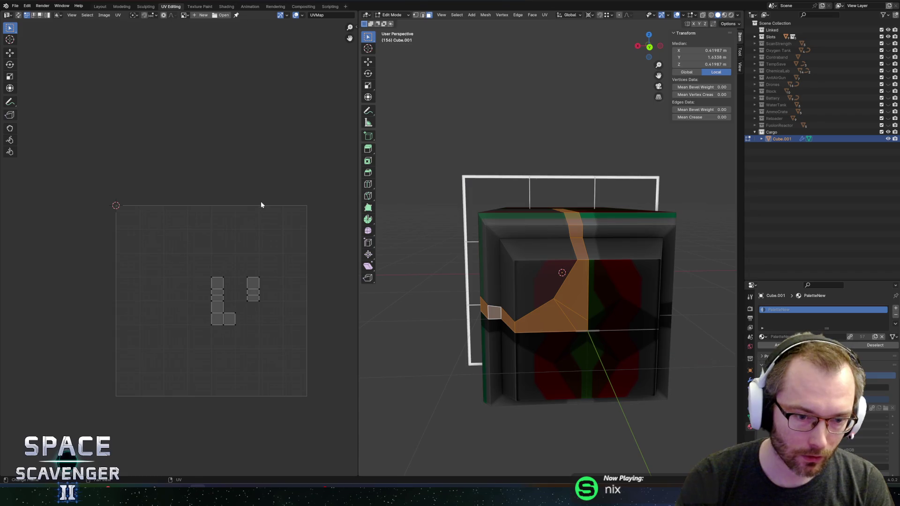
{"action": "left_click", "coordinate": [133, 15]}
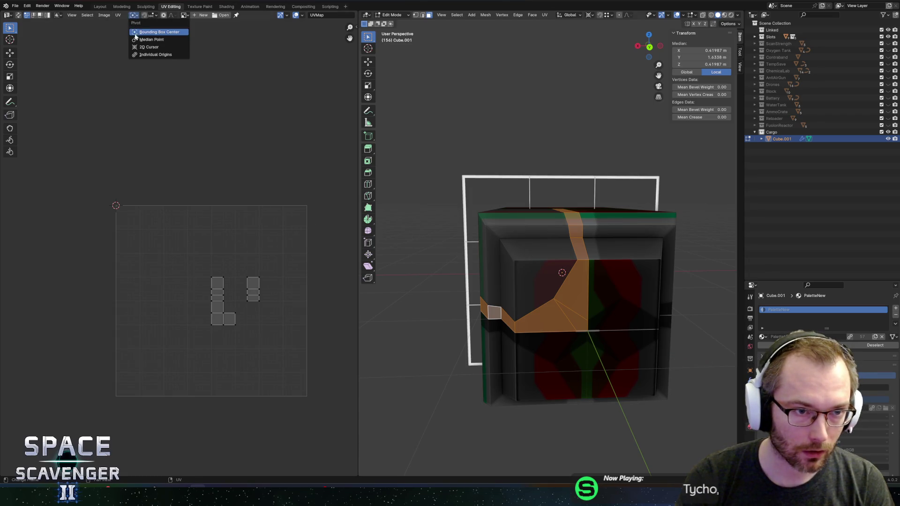
{"action": "left_click", "coordinate": [184, 15]}
{"action": "left_click", "coordinate": [201, 35]}
{"action": "key", "text": "a"}
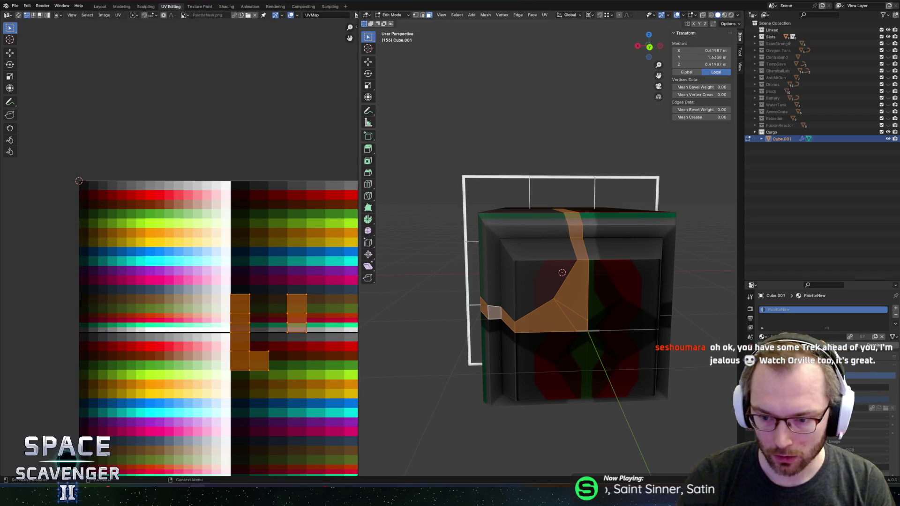
Compare SkinExample and SkinBlender, keep SkinExample, and show SkinTextureExample.png behind the UVs.
{"action": "left_click", "coordinate": [797, 366]}
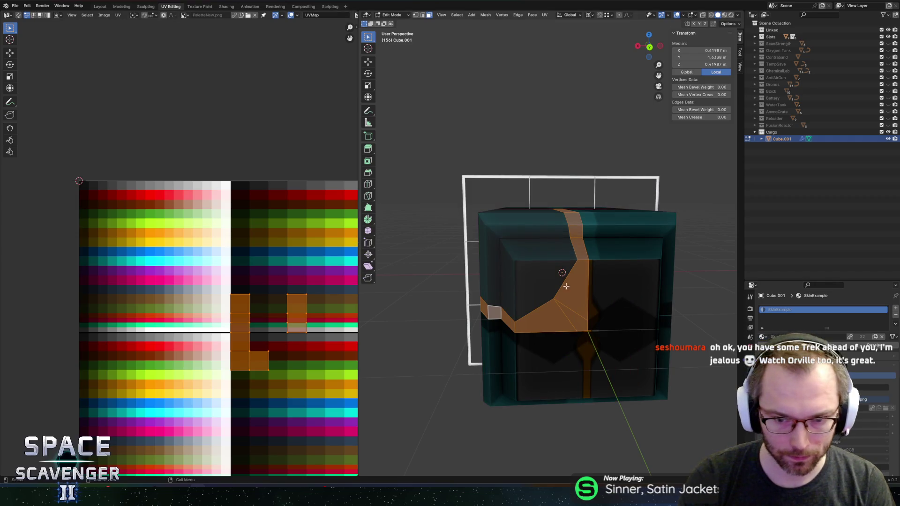
{"action": "left_click", "coordinate": [797, 375]}
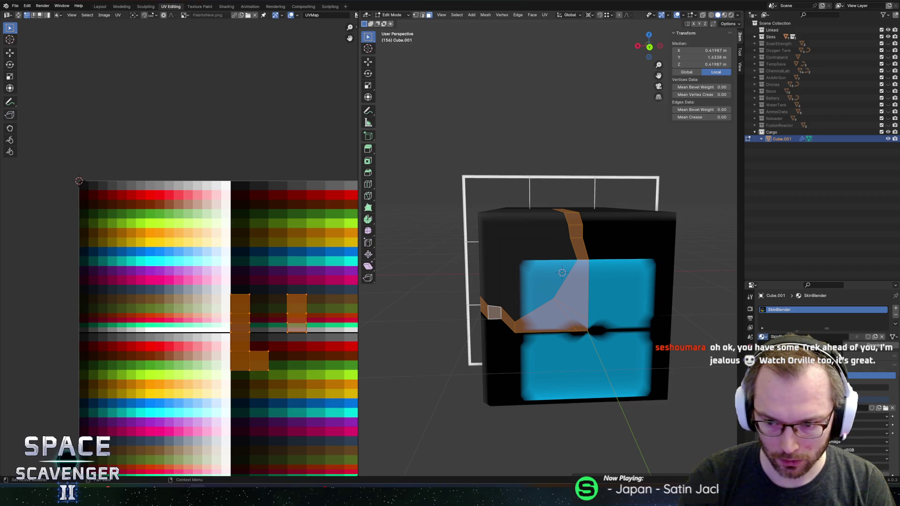
{"action": "key", "text": "ctrl+z"}
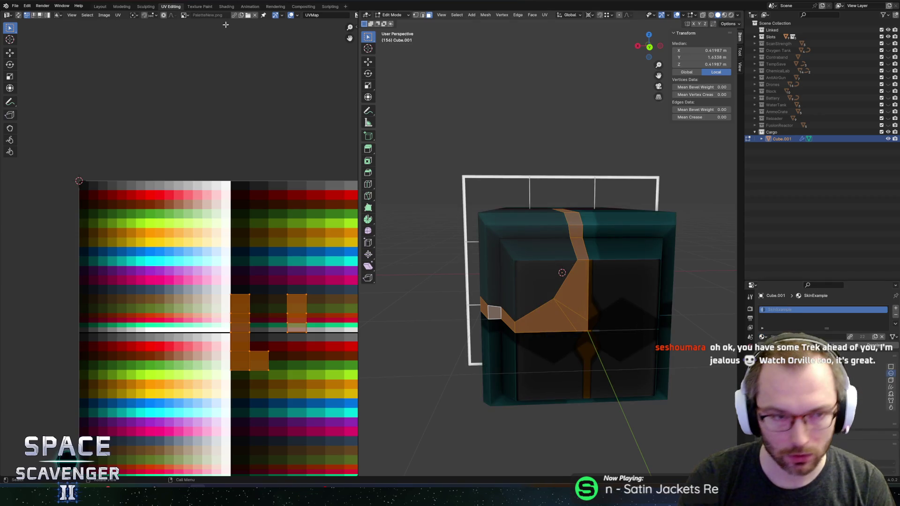
{"action": "left_click", "coordinate": [184, 15]}
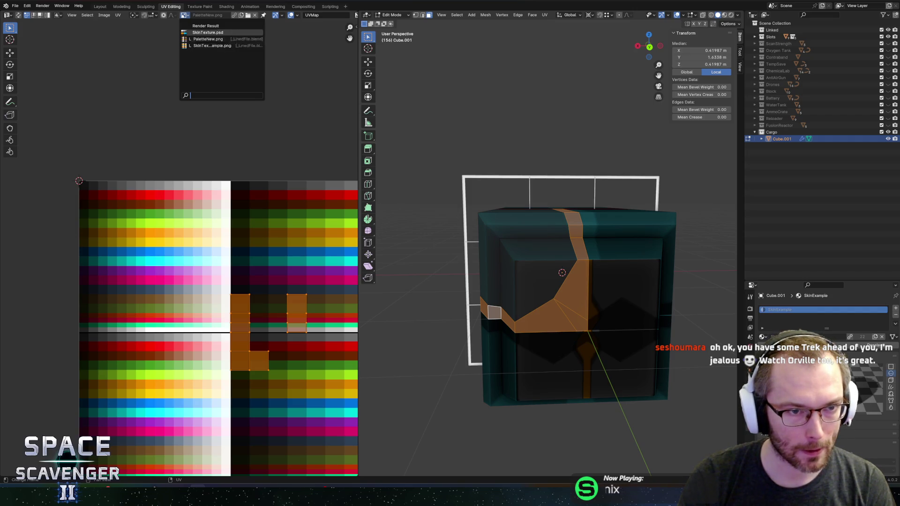
{"action": "left_click", "coordinate": [207, 46]}
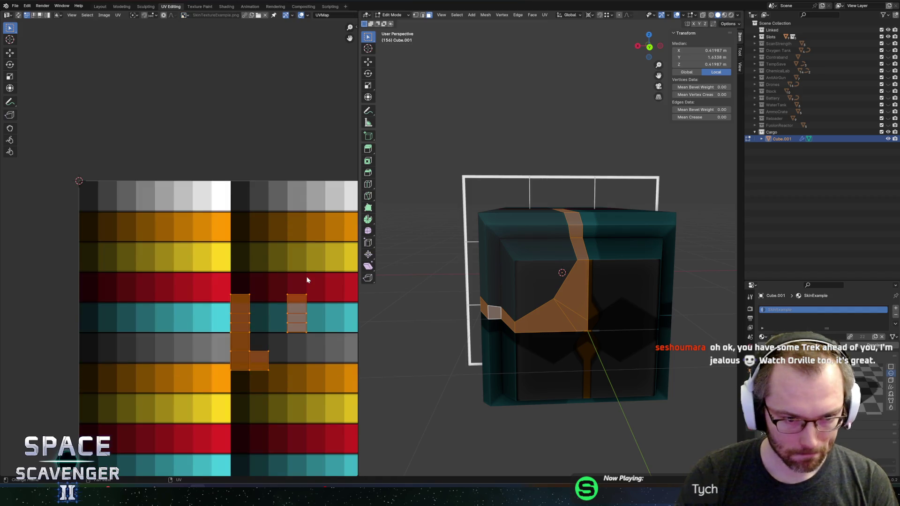
Shrink the selected UV islands and the box-shaped pieces' UVs onto the white swatch.
{"action": "key", "text": "s"}
{"action": "left_click", "coordinate": [269, 320]}
{"action": "key", "text": "g"}
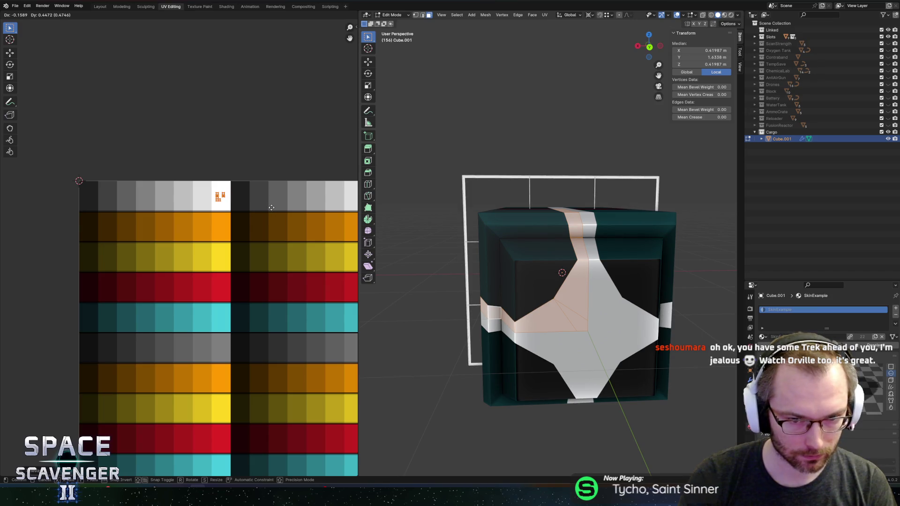
{"action": "left_click", "coordinate": [271, 208]}
{"action": "mouse_move", "coordinate": [540, 201]}
{"action": "left_mouse_down"}
{"action": "mouse_move", "coordinate": [570, 238]}
{"action": "mouse_move", "coordinate": [586, 243]}
{"action": "left_mouse_up"}
{"action": "key", "text": "l"}
{"action": "key", "text": "l"}
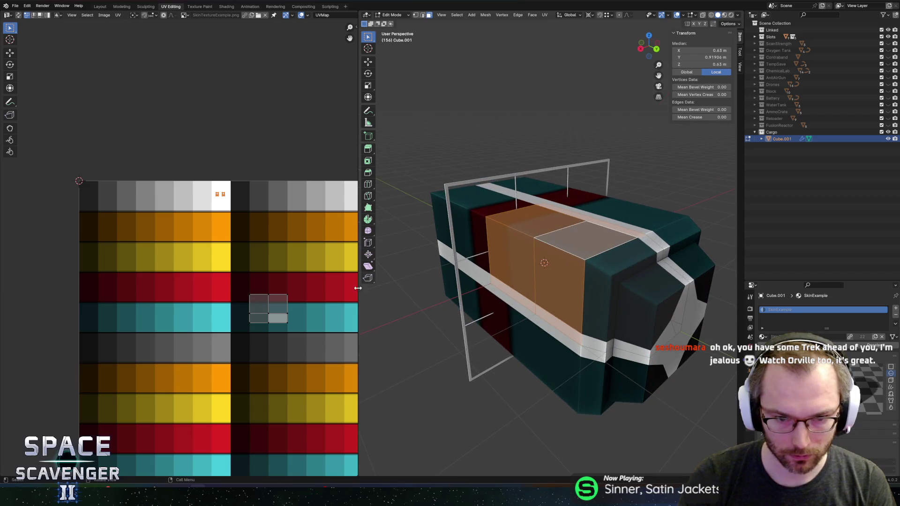
{"action": "key", "text": "s"}
{"action": "left_click", "coordinate": [282, 315]}
{"action": "key", "text": "g"}
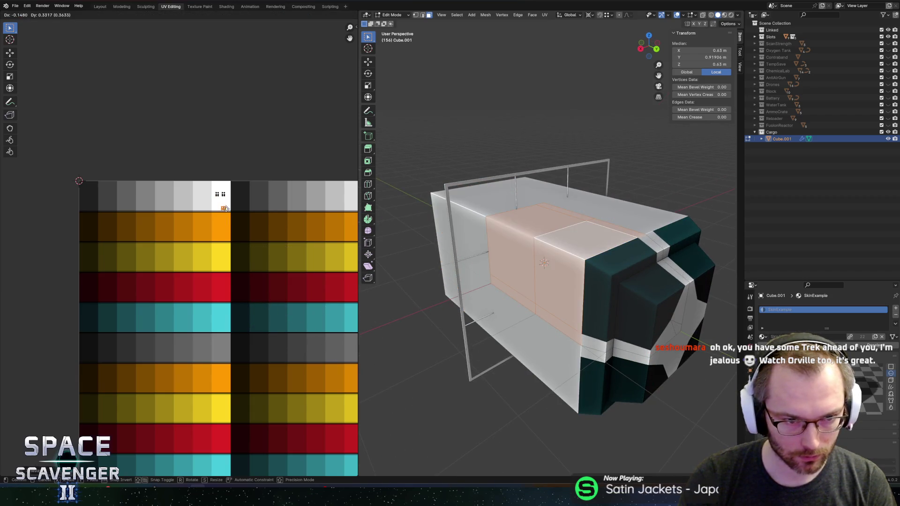
{"action": "left_click", "coordinate": [221, 204]}
Move the protruding end's faces, bevel strip and front face onto the orange swatch.
{"action": "left_click", "coordinate": [617, 253]}
{"action": "left_click", "coordinate": [601, 295], "text": "shift"}
{"action": "left_click", "coordinate": [612, 294], "text": "shift"}
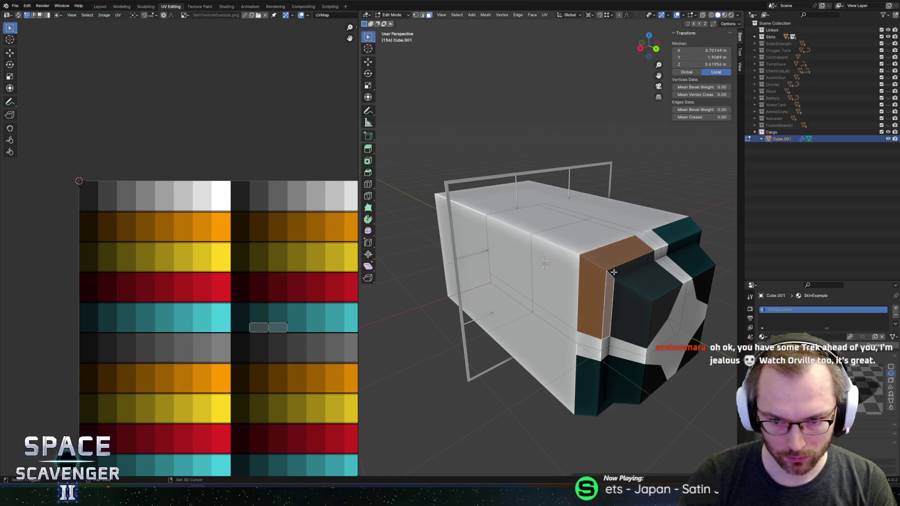
{"action": "left_click", "coordinate": [644, 286], "text": "shift"}
{"action": "left_click", "coordinate": [612, 300], "text": "shift"}
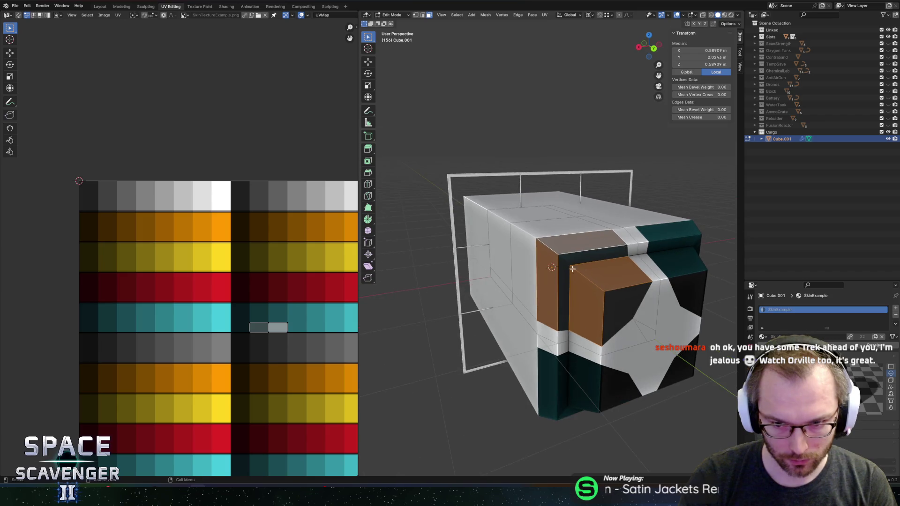
{"action": "key", "text": "g"}
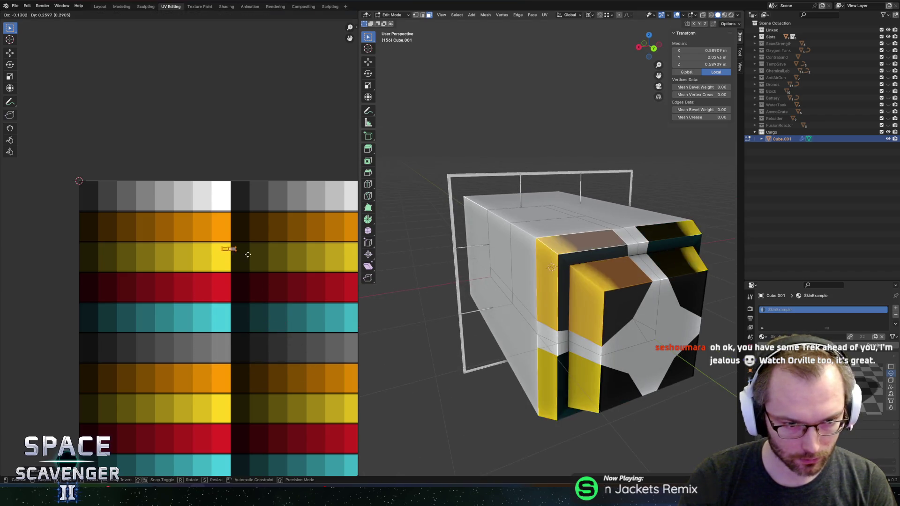
{"action": "left_click", "coordinate": [238, 241]}
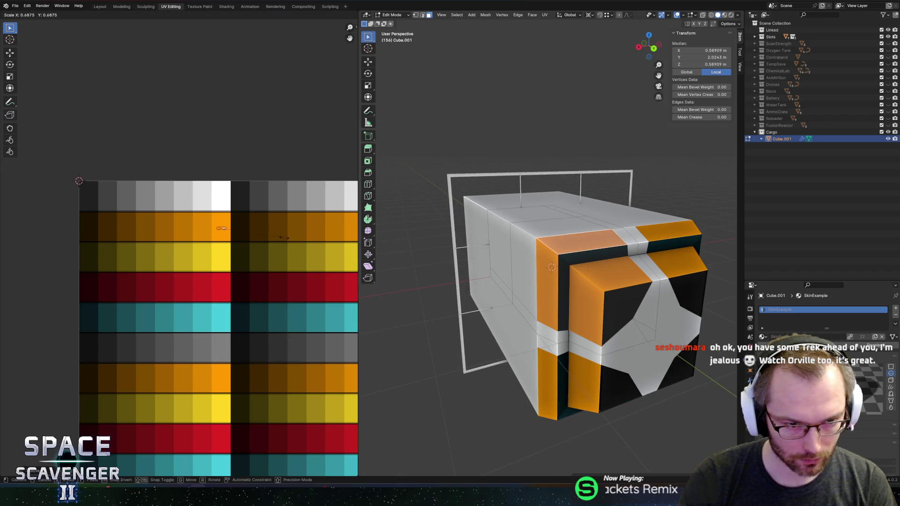
{"action": "left_click", "coordinate": [580, 258]}
{"action": "left_click", "coordinate": [623, 307]}
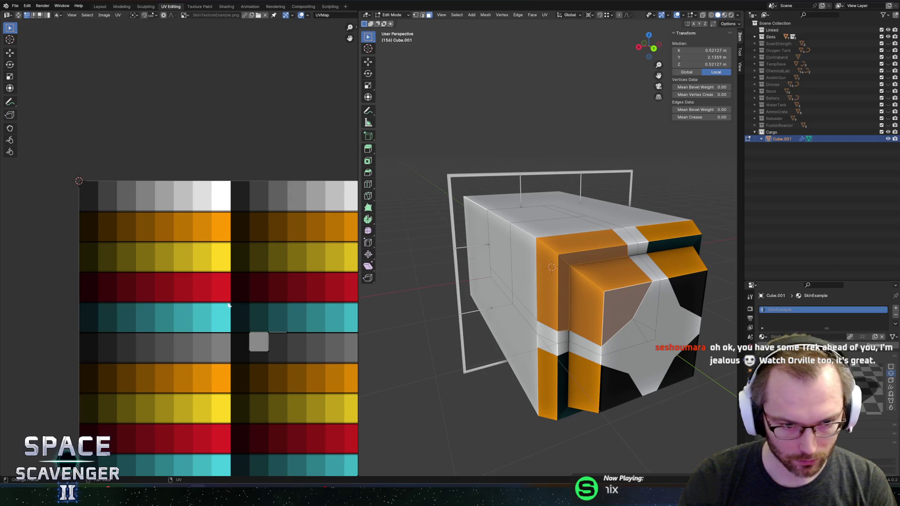
{"action": "key", "text": "g"}
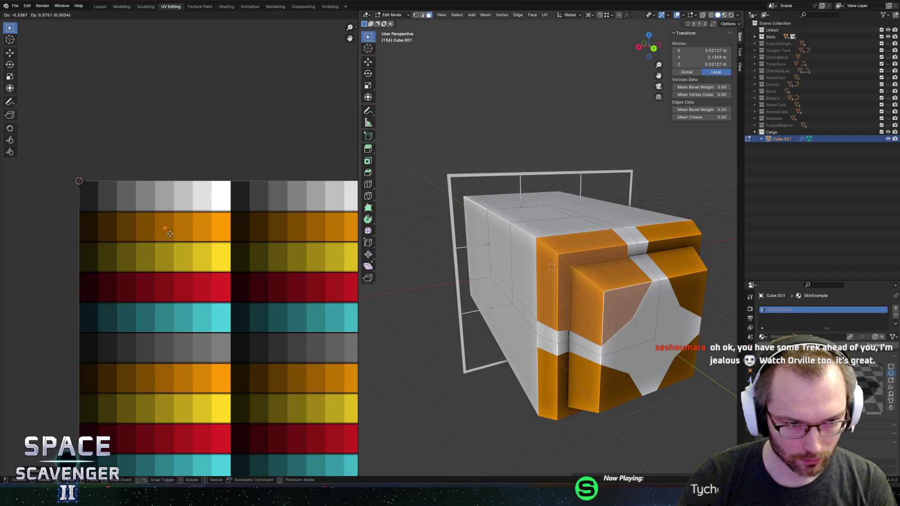
{"action": "left_click", "coordinate": [170, 233]}
Slide the top and left bevel strip loops' UVs straight down onto the red swatch.
{"action": "left_click_drag", "start_coordinate": [601, 211], "coordinate": [614, 222]}
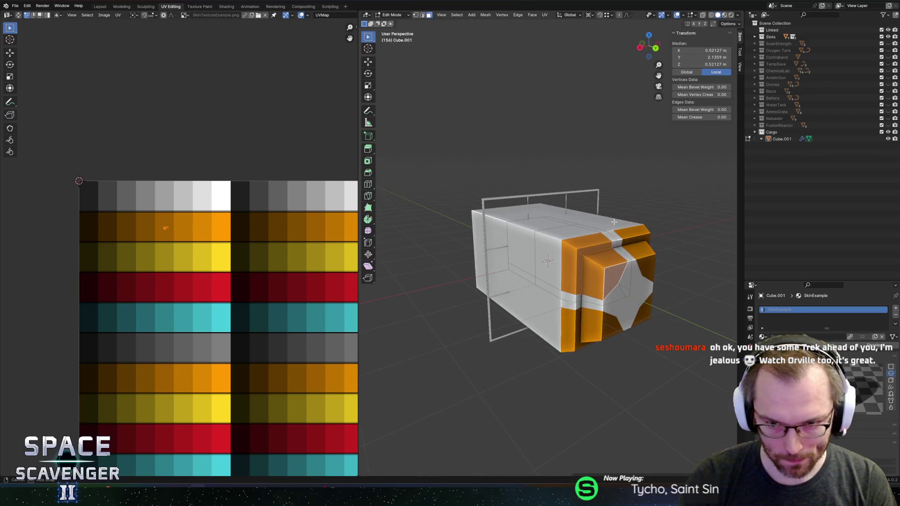
{"action": "left_click", "coordinate": [568, 243], "text": "alt"}
{"action": "left_click", "coordinate": [580, 253], "text": "alt+shift"}
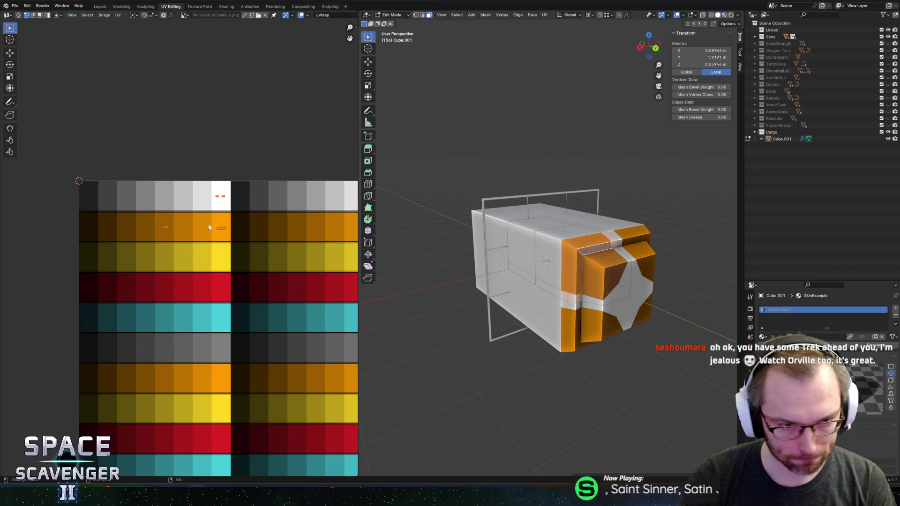
{"action": "key", "text": "g"}
{"action": "key", "text": "y"}
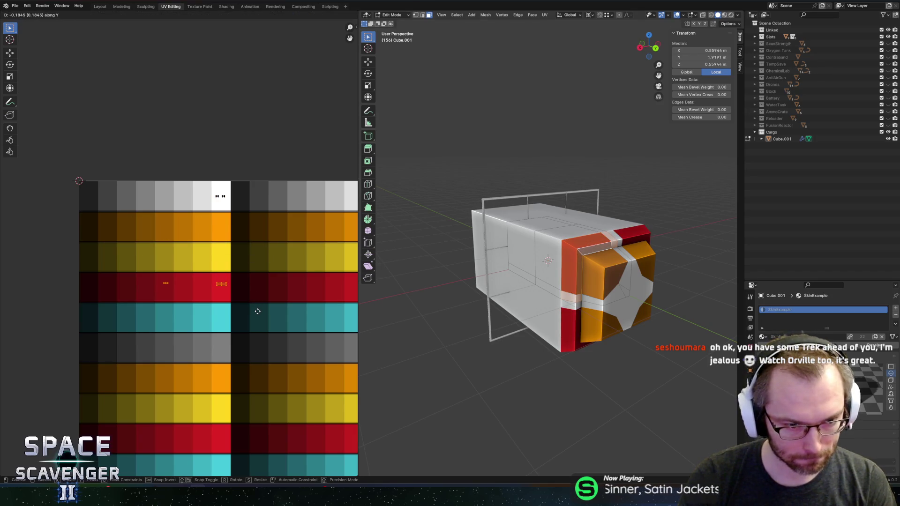
{"action": "left_click", "coordinate": [258, 311]}
{"action": "key", "text": "Tab"}
{"action": "left_click_drag", "start_coordinate": [576, 205], "coordinate": [570, 209]}
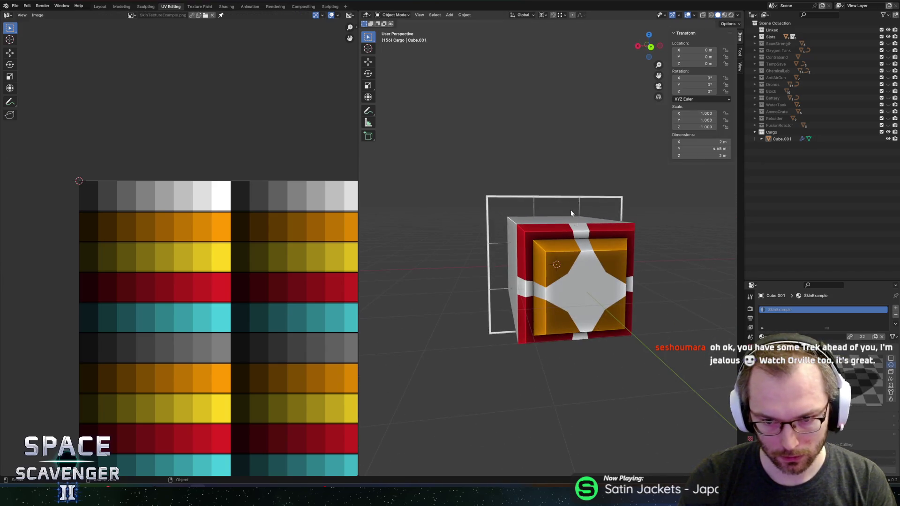
Move the frame strip's UVs from the white cell into the red cell for a solid red border.
{"action": "left_click", "coordinate": [559, 278]}
{"action": "left_click_drag", "start_coordinate": [559, 279], "coordinate": [629, 267]}
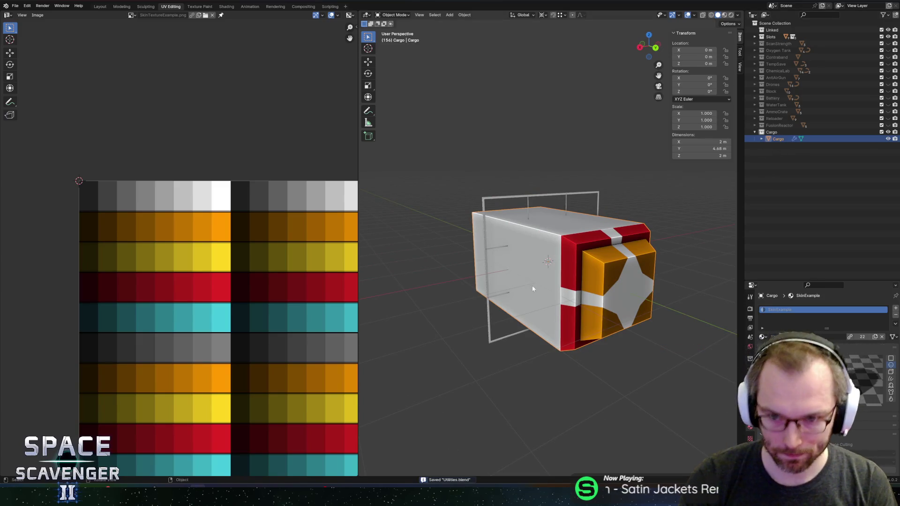
{"action": "mouse_move", "coordinate": [539, 298]}
{"action": "left_mouse_down"}
{"action": "mouse_move", "coordinate": [581, 282]}
{"action": "mouse_move", "coordinate": [556, 247]}
{"action": "left_mouse_up"}
{"action": "key", "text": "Tab"}
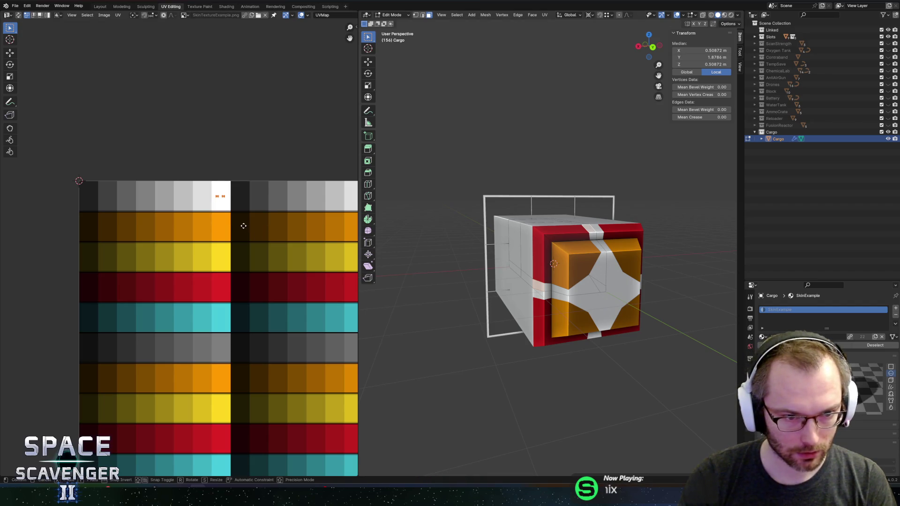
{"action": "key", "text": "g"}
{"action": "left_click", "coordinate": [246, 318]}
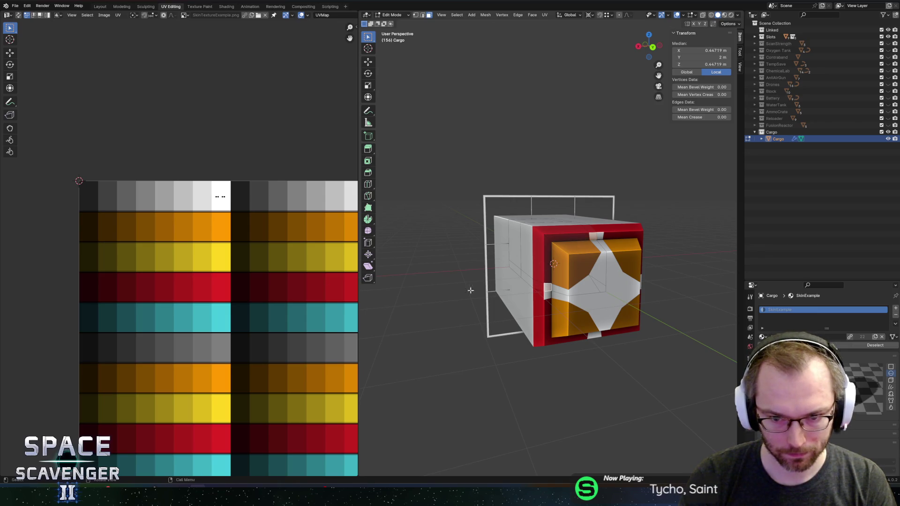
{"action": "key", "text": "g"}
{"action": "right_click", "coordinate": [245, 342]}
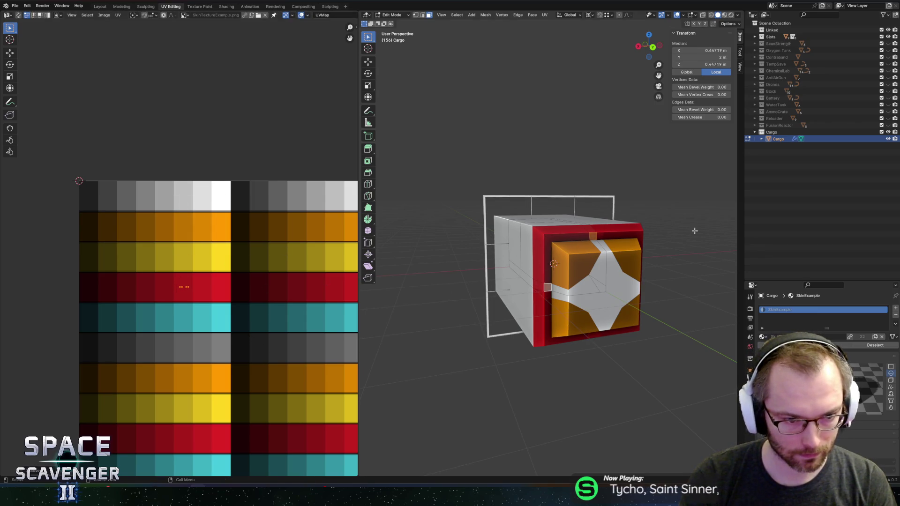
{"action": "key", "text": "g"}
{"action": "left_click", "coordinate": [176, 291]}
{"action": "key", "text": "Tab"}
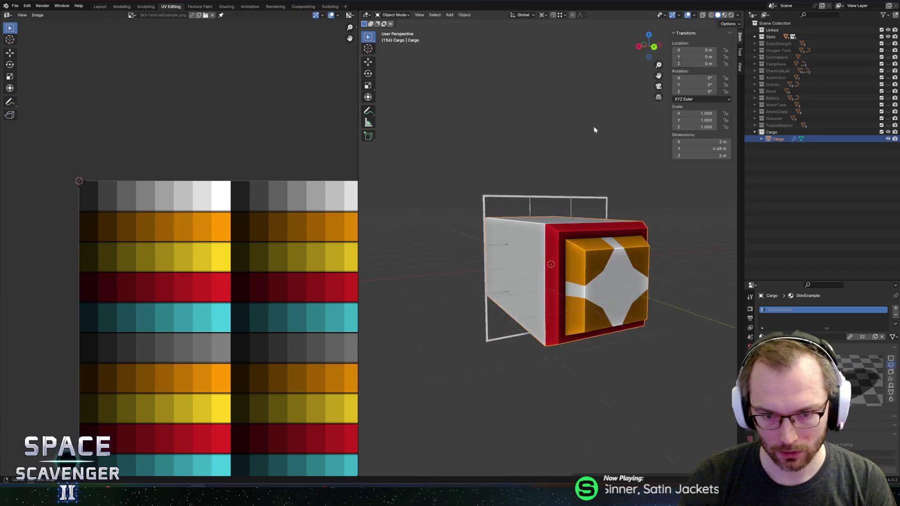
Bring up the FBX export settings for the cargo mesh.
{"action": "key", "text": "ctrl+e"}
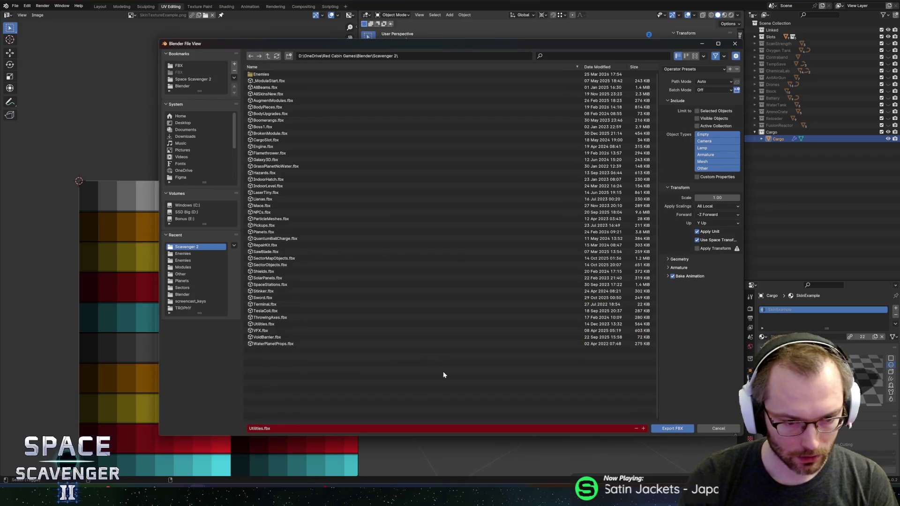
Export the cargo model as Utilities.fbx into the Modules folder using the saved FBX preset.
{"action": "left_click", "coordinate": [681, 69]}
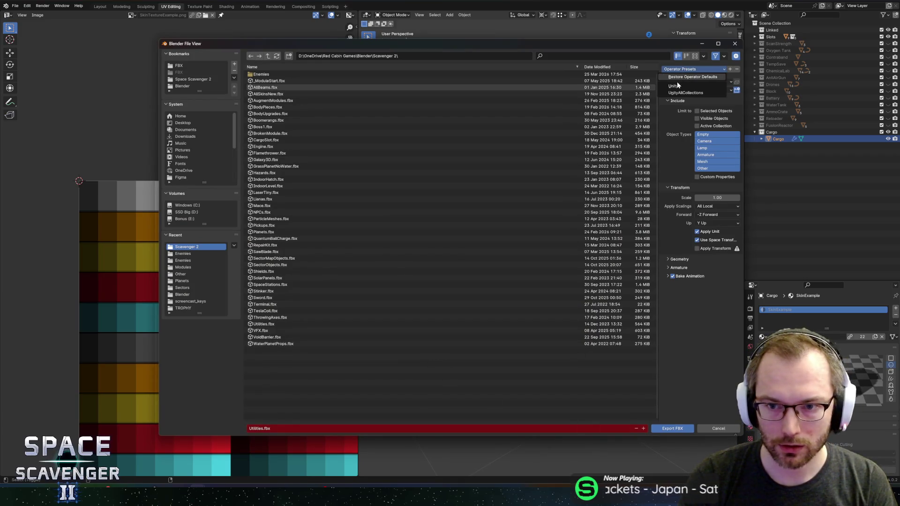
{"action": "left_click", "coordinate": [677, 85]}
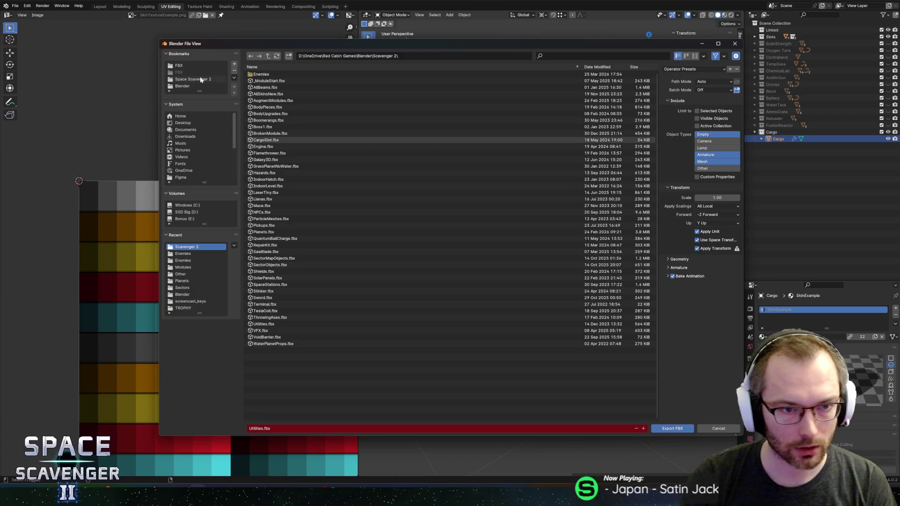
{"action": "left_click", "coordinate": [178, 65]}
{"action": "double_click", "coordinate": [270, 81]}
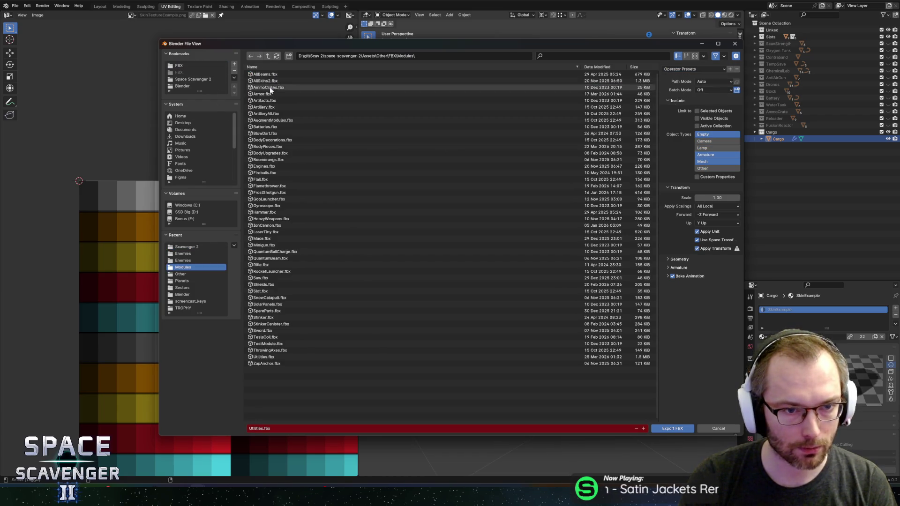
{"action": "left_click", "coordinate": [673, 427]}
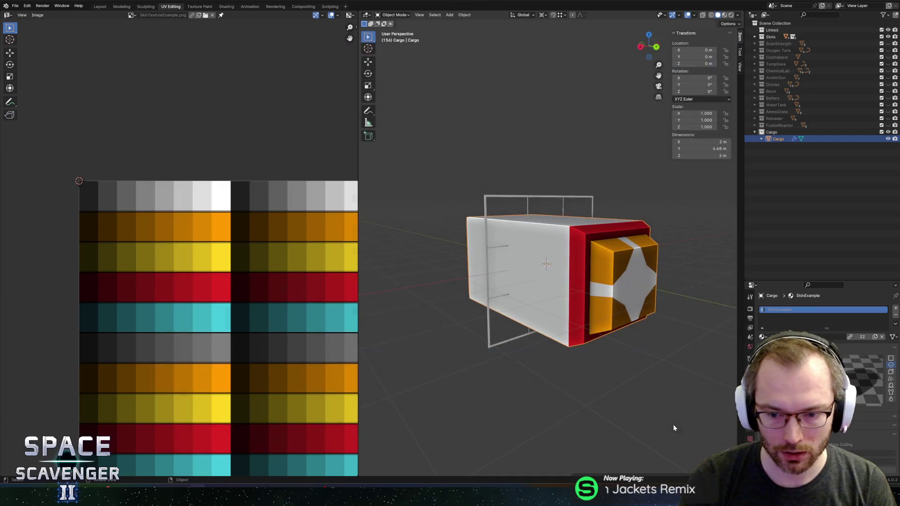
{"action": "key", "text": "alt+Tab"}
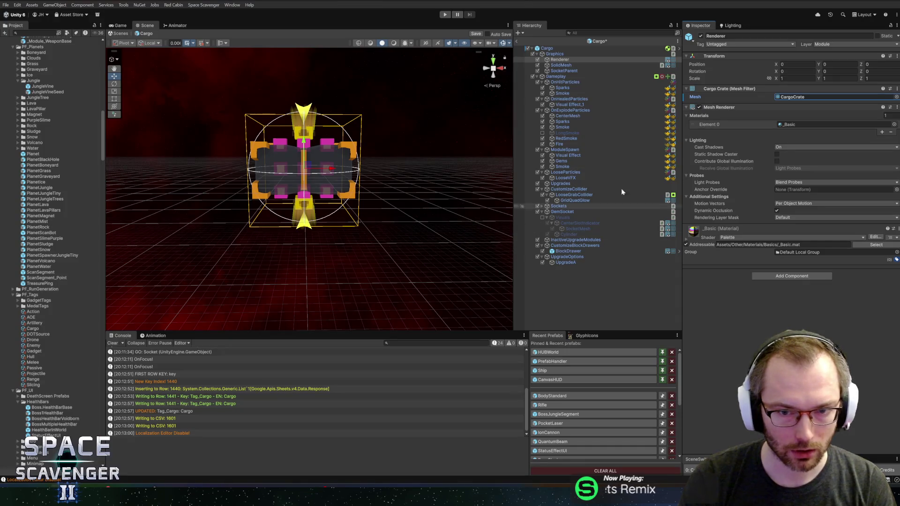
Assign the Cargo mesh to the renderer's Mesh Filter, found by searching 'car'.
{"action": "left_click", "coordinate": [894, 97]}
{"action": "type", "text": "car"}
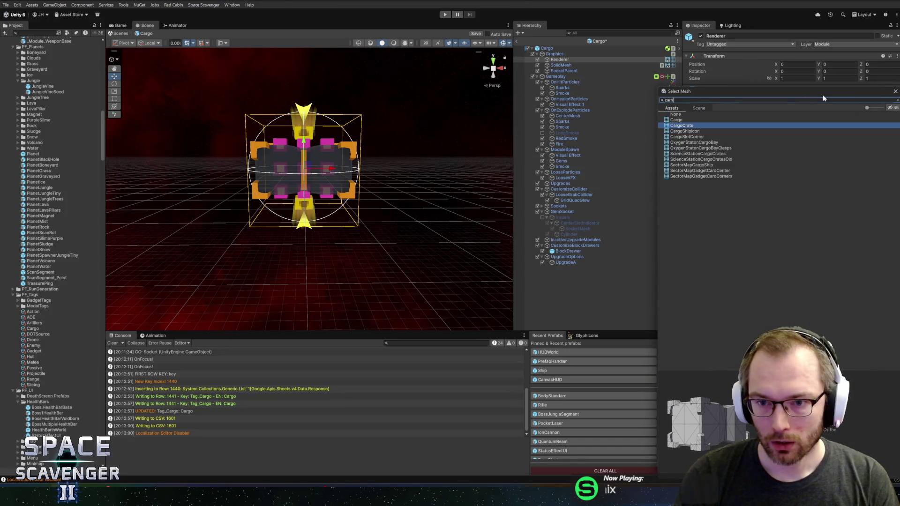
{"action": "left_click", "coordinate": [698, 108]}
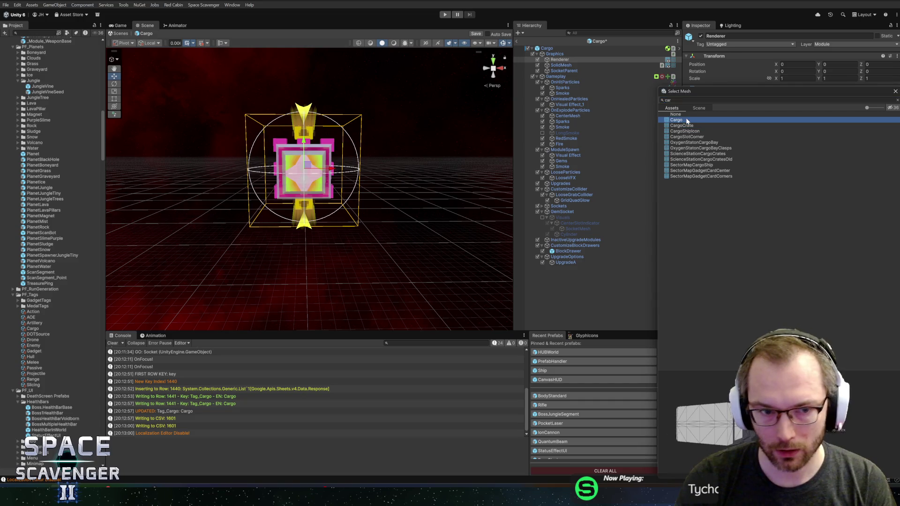
{"action": "double_click", "coordinate": [694, 115]}
Check the cargo object's apply options in Blender, then return to Unity.
{"action": "key", "text": "alt+Tab"}
{"action": "right_click", "coordinate": [561, 257]}
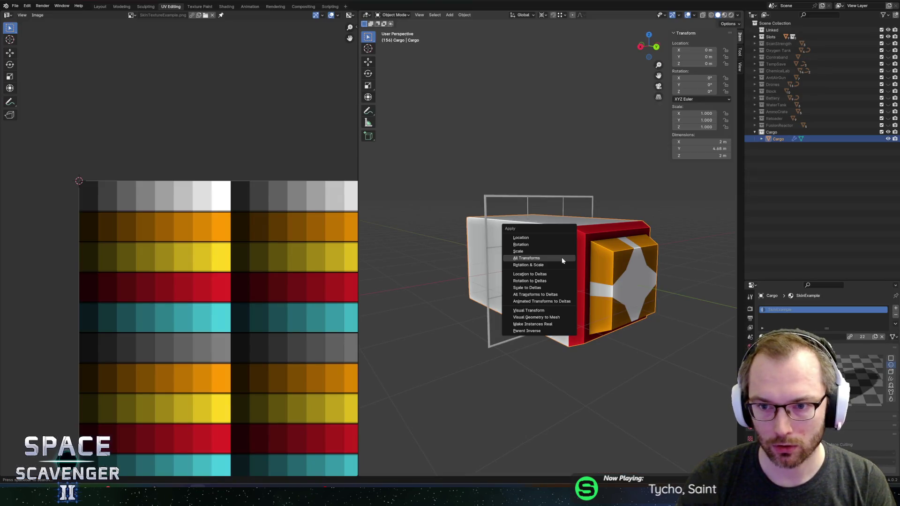
{"action": "key", "text": "alt+Tab"}
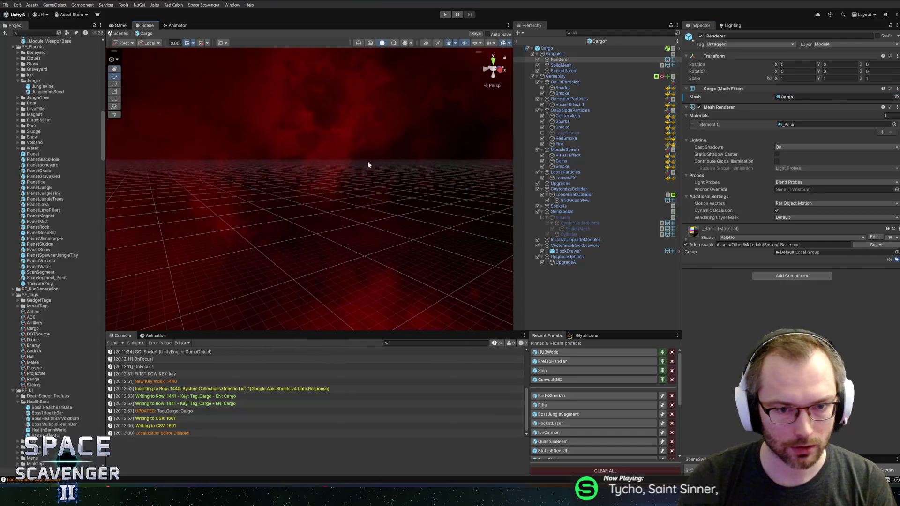